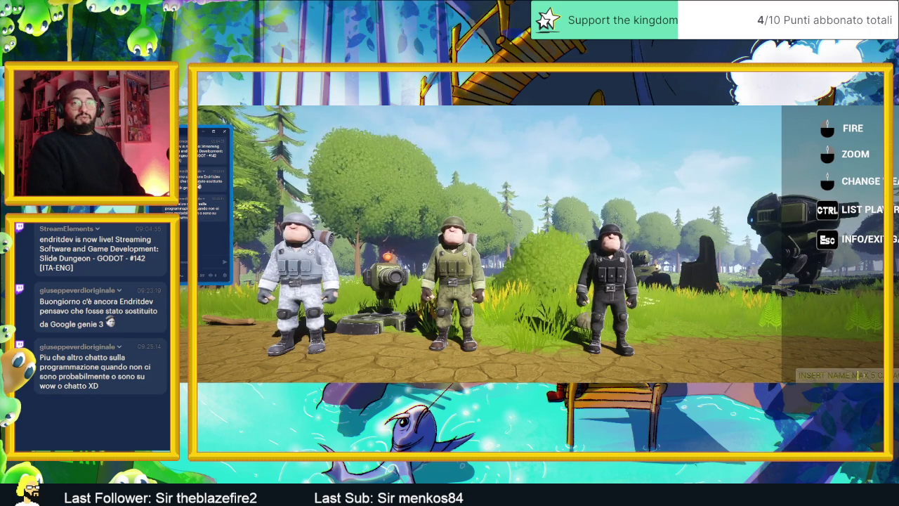
Enter a player name in ProjectEx and join the Green Team
type("end")
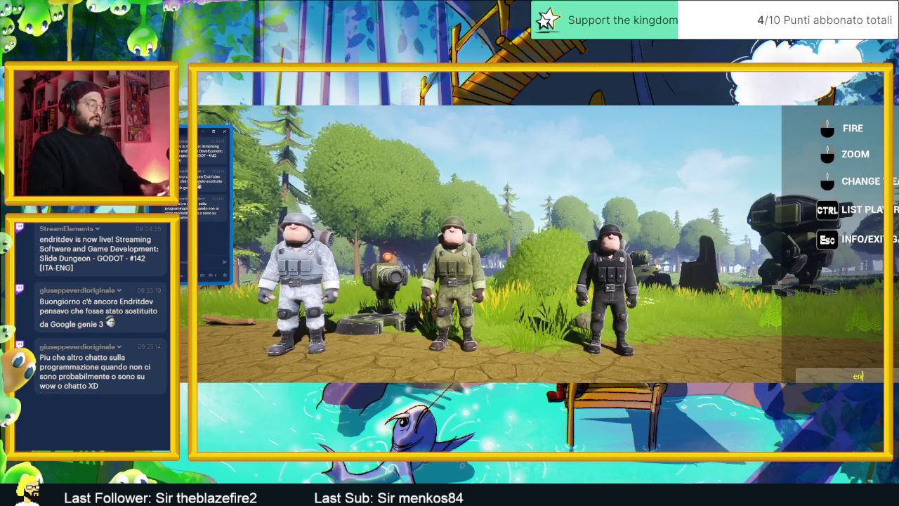
key("Return")
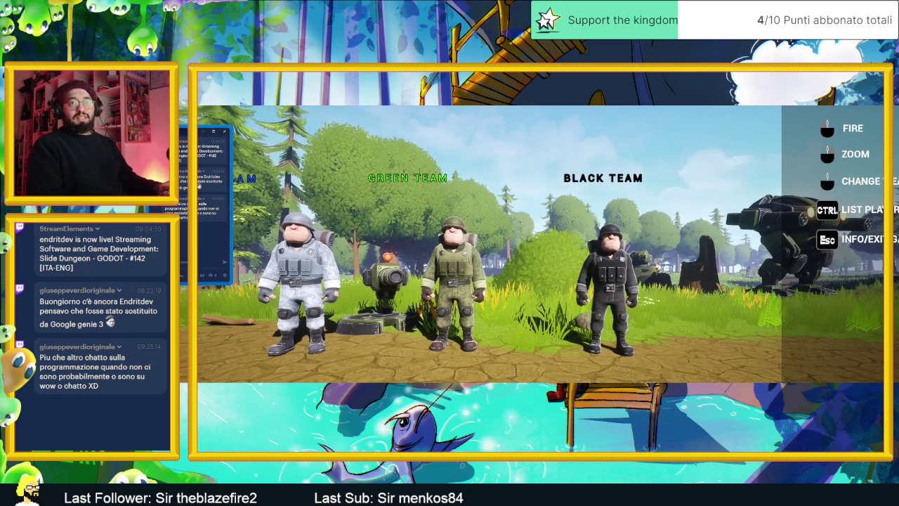
left_click(409, 281)
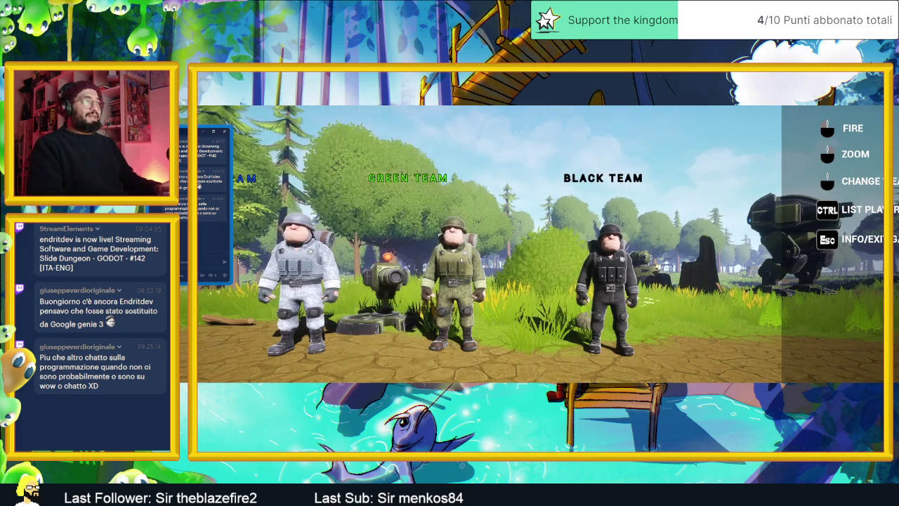
left_click(408, 281)
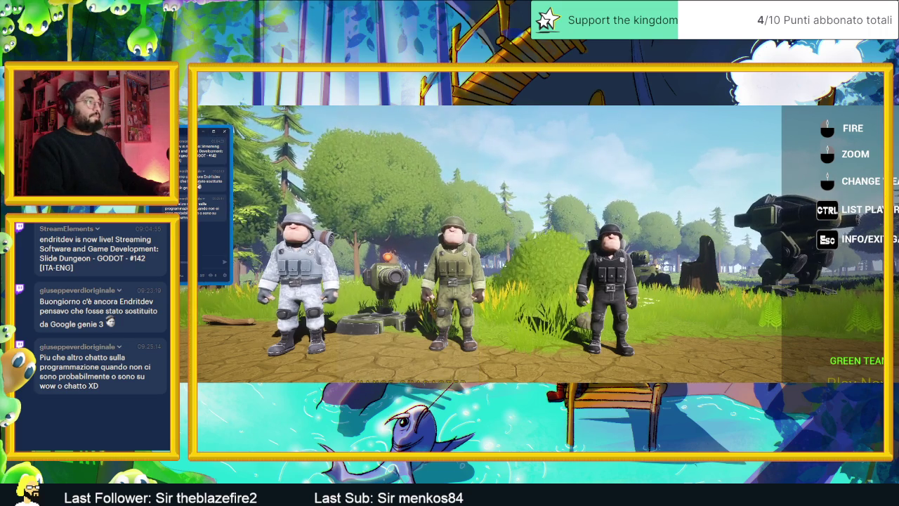
Move the chat window beside the controls list, then exit the game and confirm quitting
mouse_move(231, 137)
left_mouse_down()
mouse_move(780, 205)
mouse_move(776, 227)
mouse_move(864, 160)
left_mouse_up()
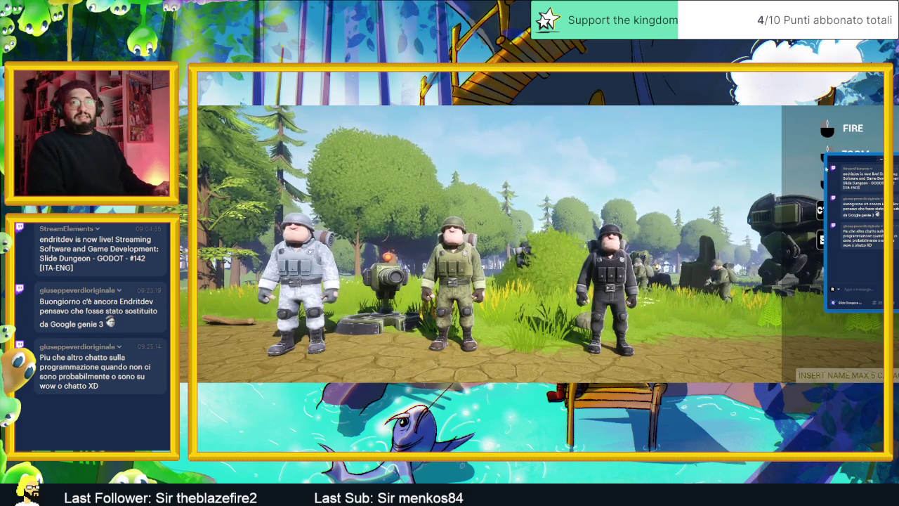
left_click_drag(849, 163, 702, 163)
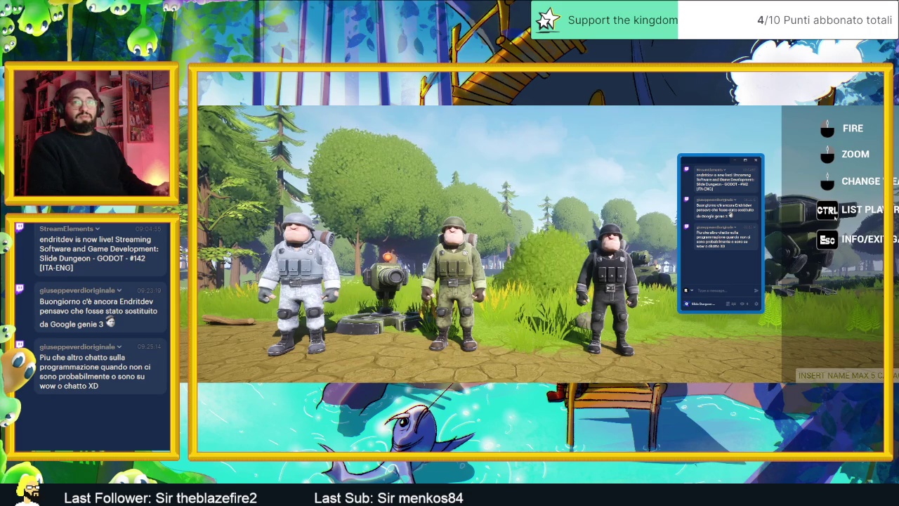
key("Escape")
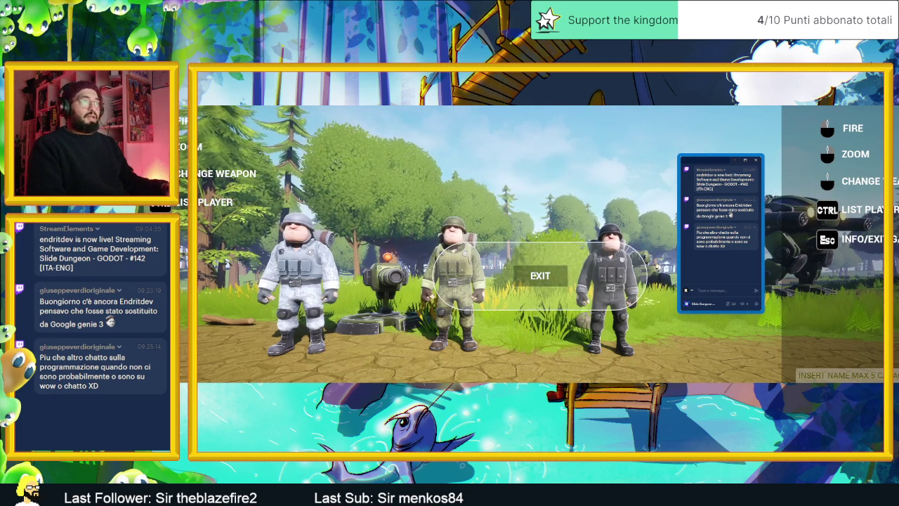
left_click(540, 276)
left_click(498, 275)
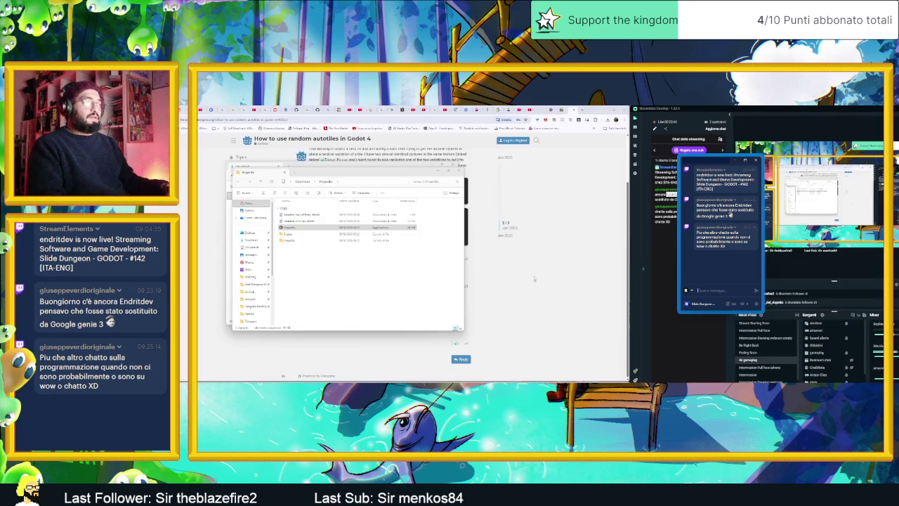
Open the ProjectEx itch.io page from its web shortcut in File Explorer
left_click(346, 245)
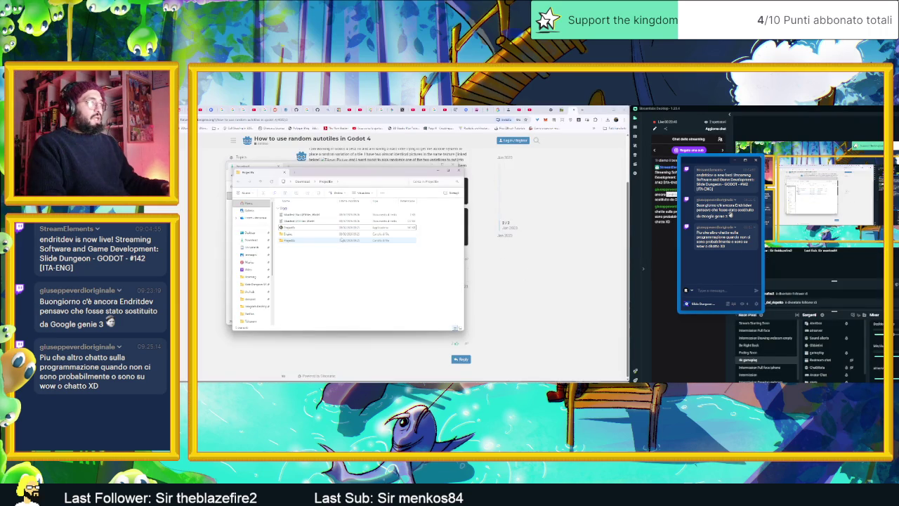
left_click(340, 222)
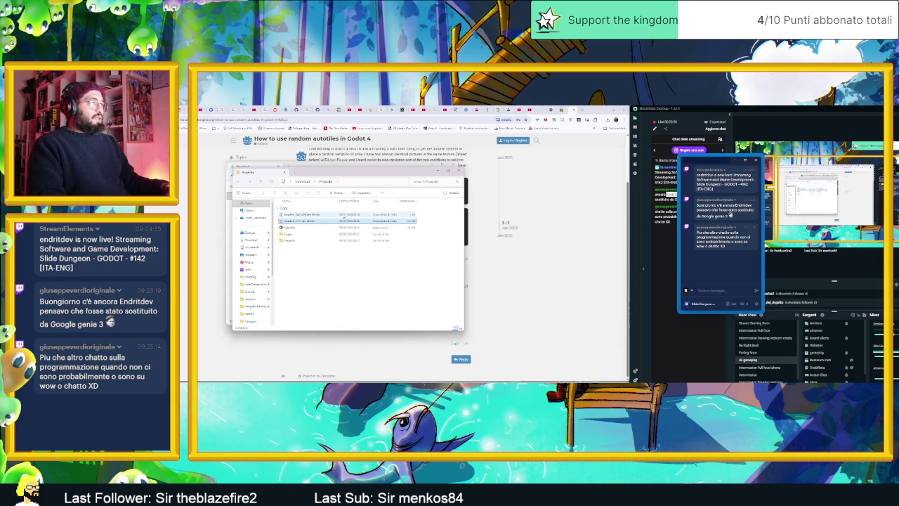
double_click(341, 221)
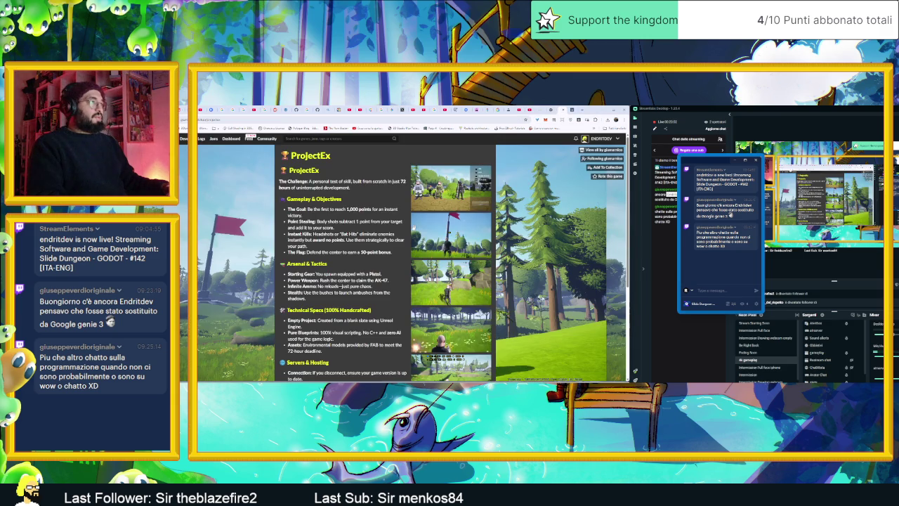
Scroll the ProjectEx description down to the Download section, then bring back the project folder
scroll(385, 270, "down", 2)
scroll(380, 271, "down", 2)
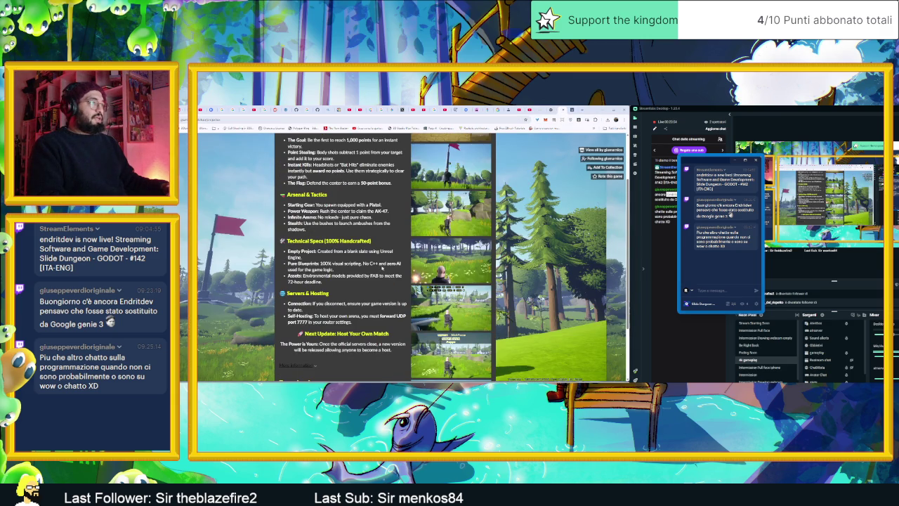
scroll(335, 258, "down", 1)
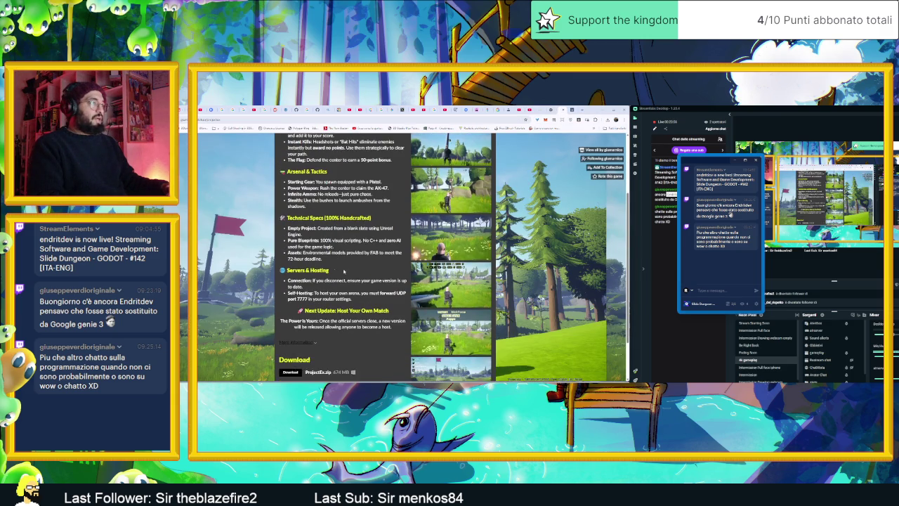
scroll(338, 267, "down", 2)
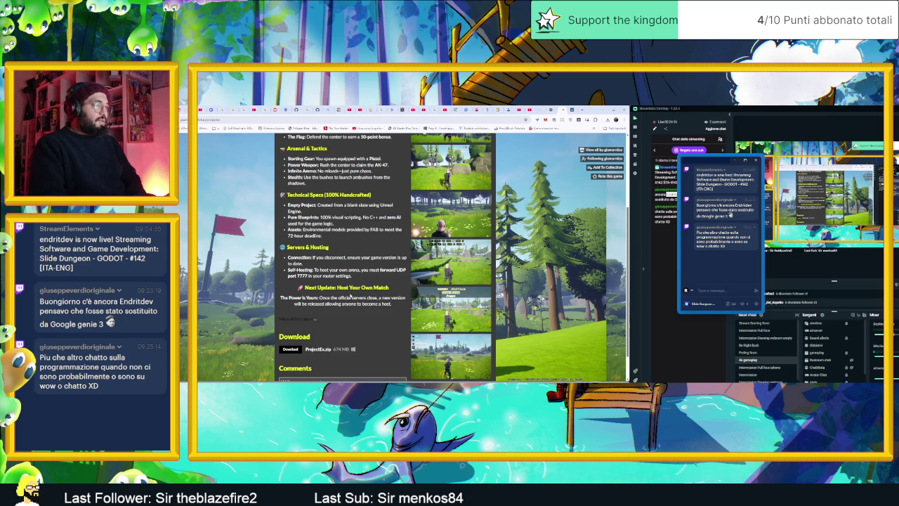
scroll(350, 296, "down", 1)
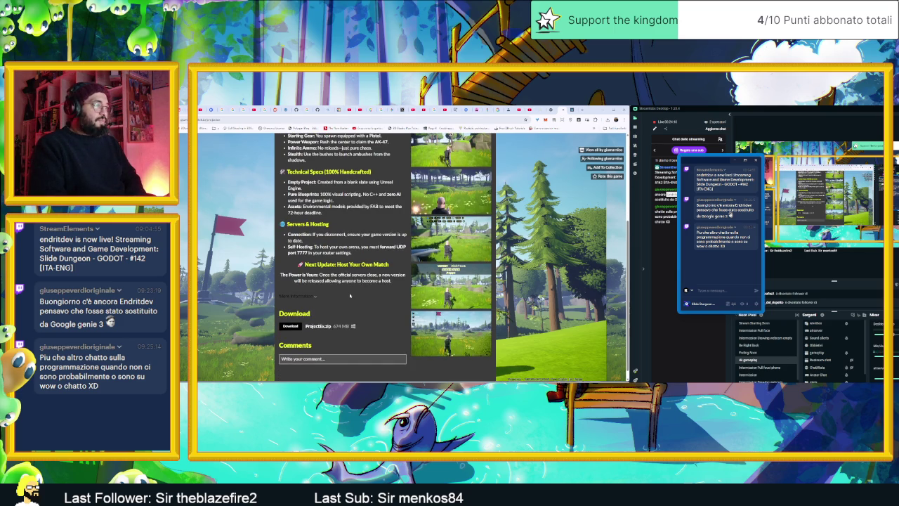
scroll(356, 301, "down", 1)
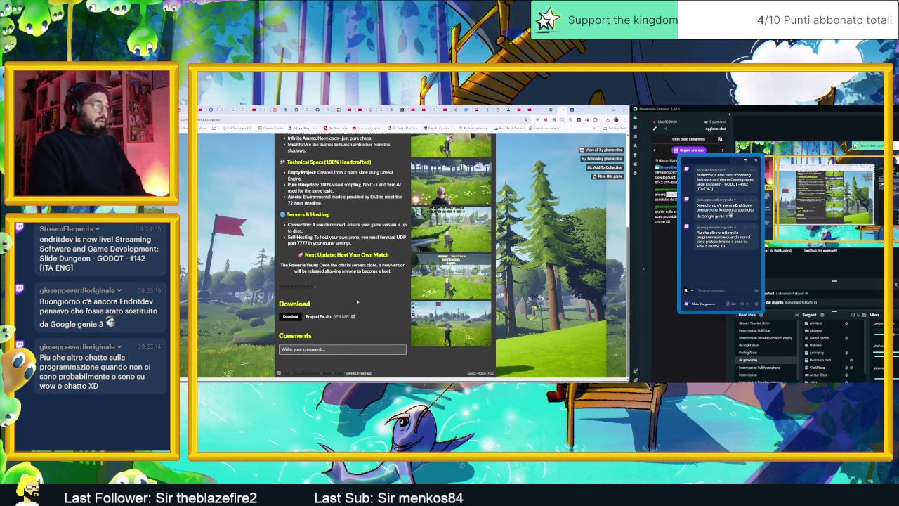
scroll(390, 300, "up", 2)
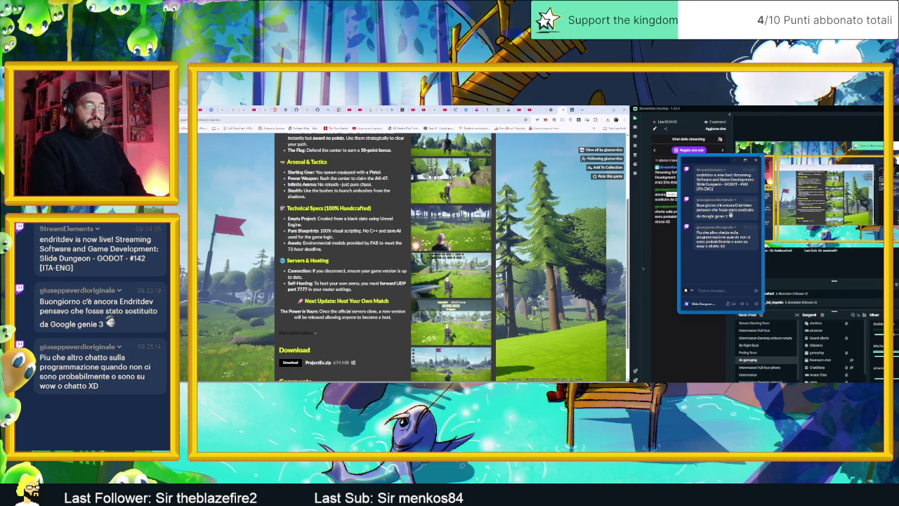
key("super+e")
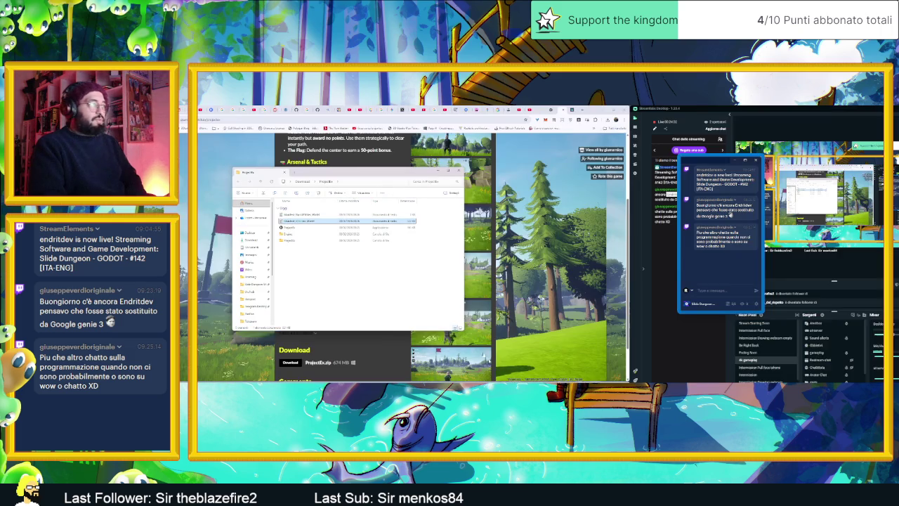
Open the project folder's first text file in Notepad and close it
double_click(378, 234)
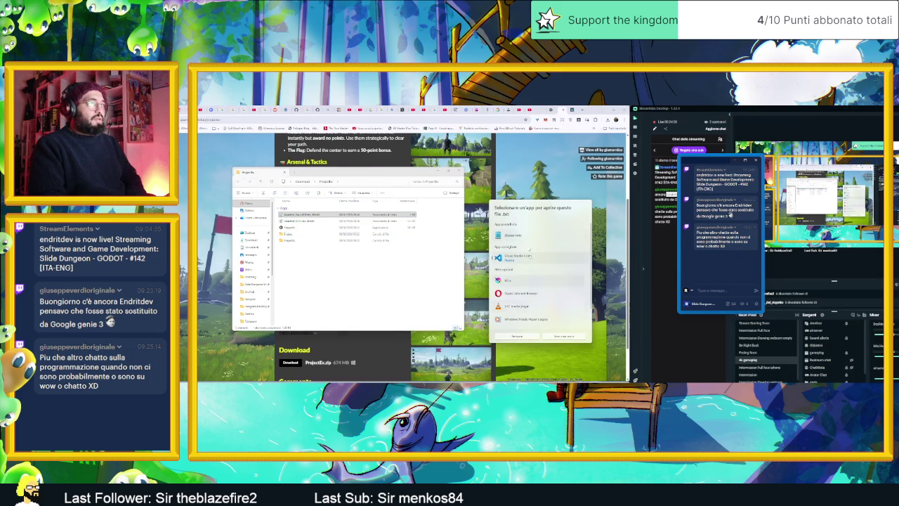
double_click(524, 236)
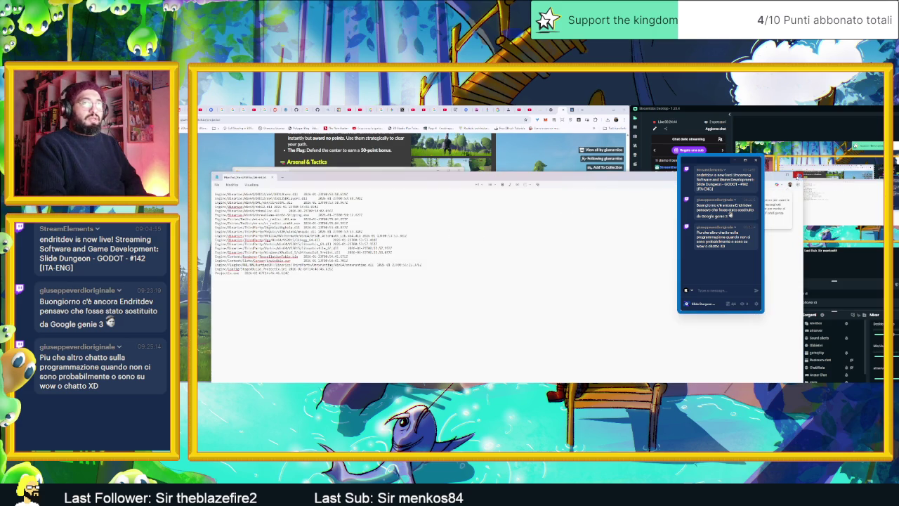
key("alt+F4")
Open the second text file listing, scroll through it, and close it
left_click(344, 214)
double_click(341, 221)
scroll(316, 281, "down", 5)
scroll(316, 281, "down", 5)
scroll(316, 281, "down", 5)
scroll(316, 281, "down", 5)
scroll(316, 281, "down", 5)
scroll(316, 281, "down", 5)
scroll(316, 281, "down", 5)
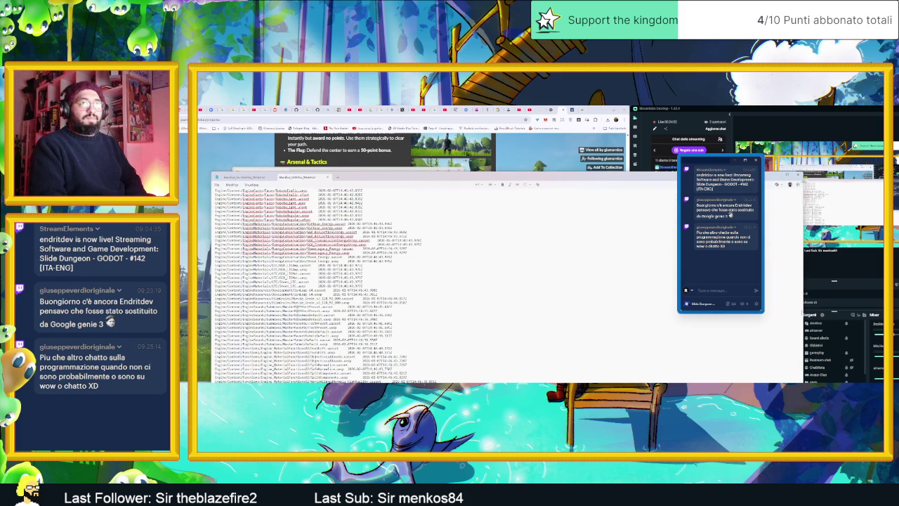
key("alt+F4")
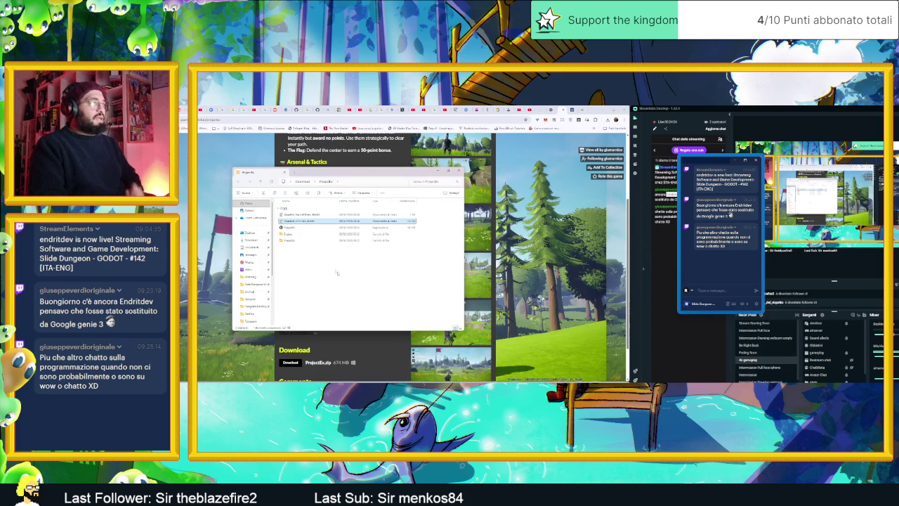
Open the .ini file from Engine > Config in Visual Studio Code
double_click(316, 234)
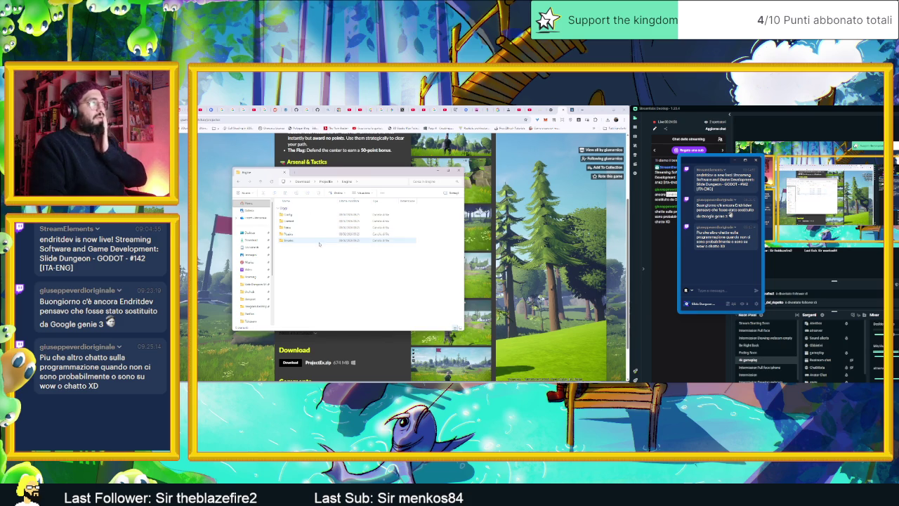
double_click(317, 214)
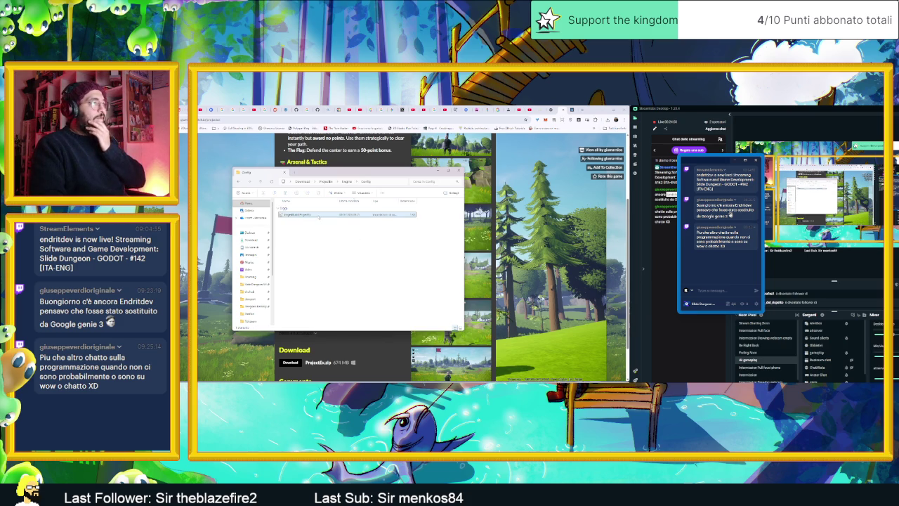
double_click(318, 215)
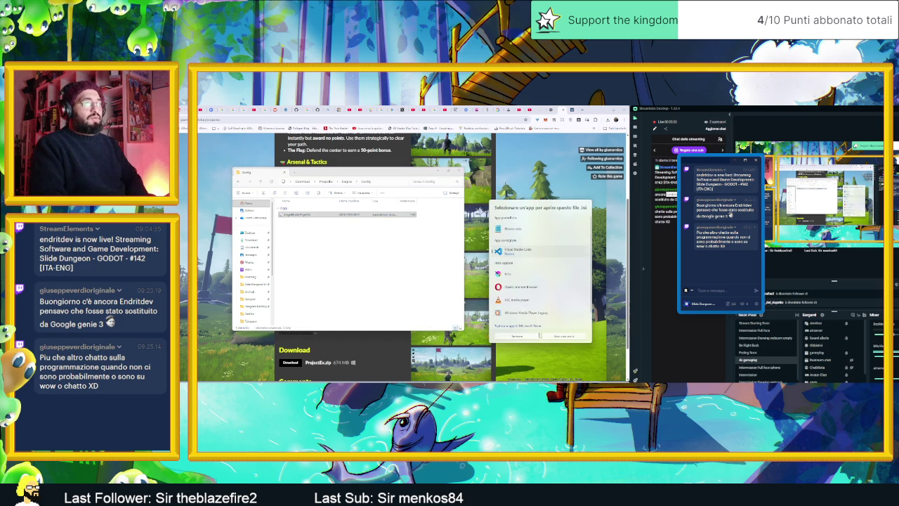
double_click(504, 250)
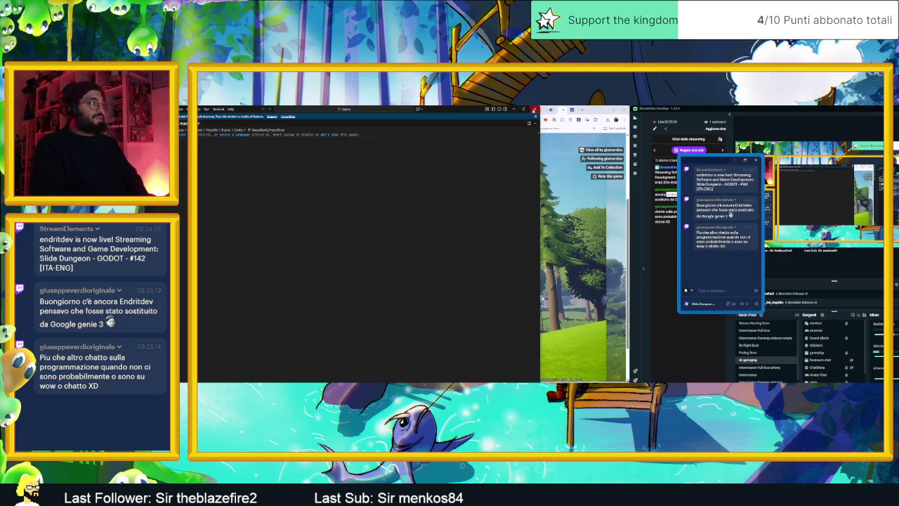
Close Visual Studio Code and browse from Config back up to the project's Content folder
left_click(535, 110)
key("alt+Left")
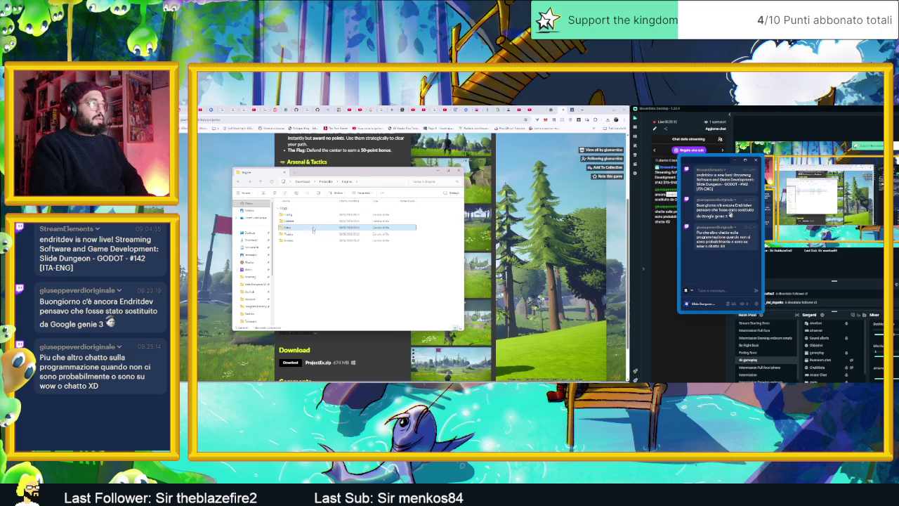
key("alt+Left")
double_click(319, 241)
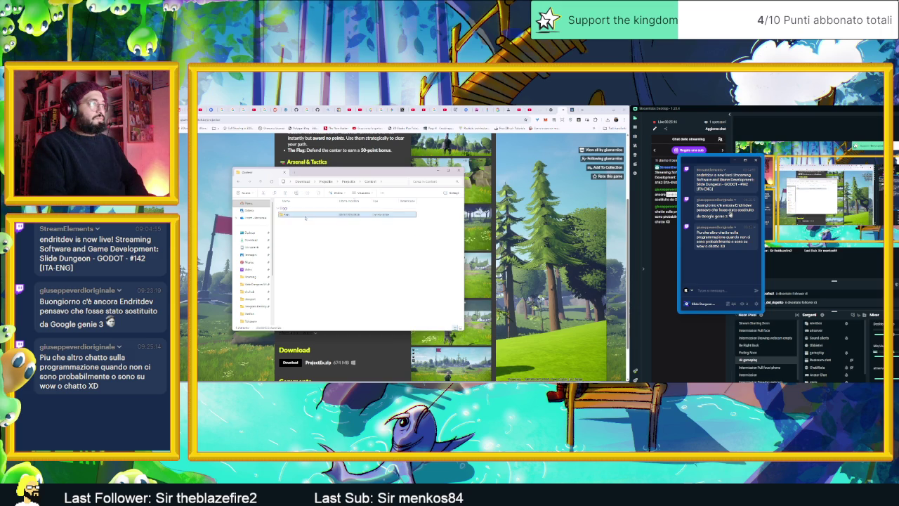
key("alt+Left")
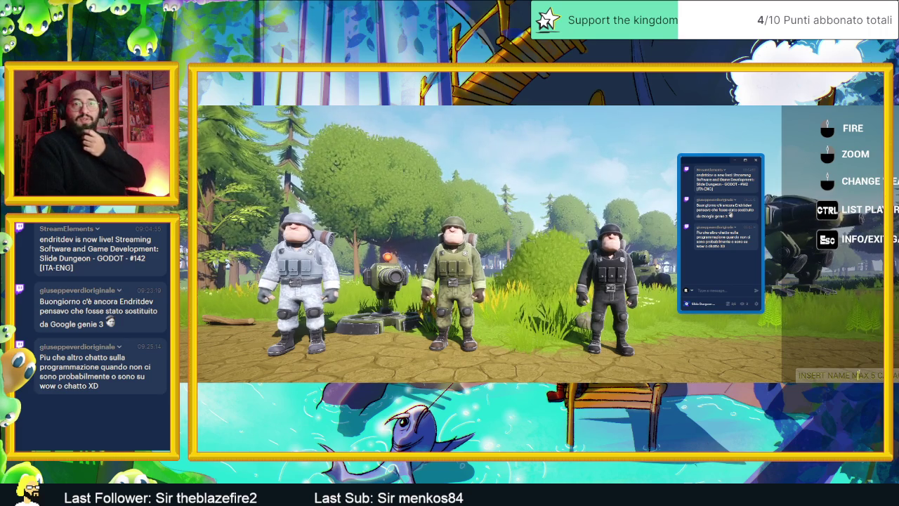
Enter a player name in the relaunched ProjectEx, then bring up its quit prompt
type("7777")
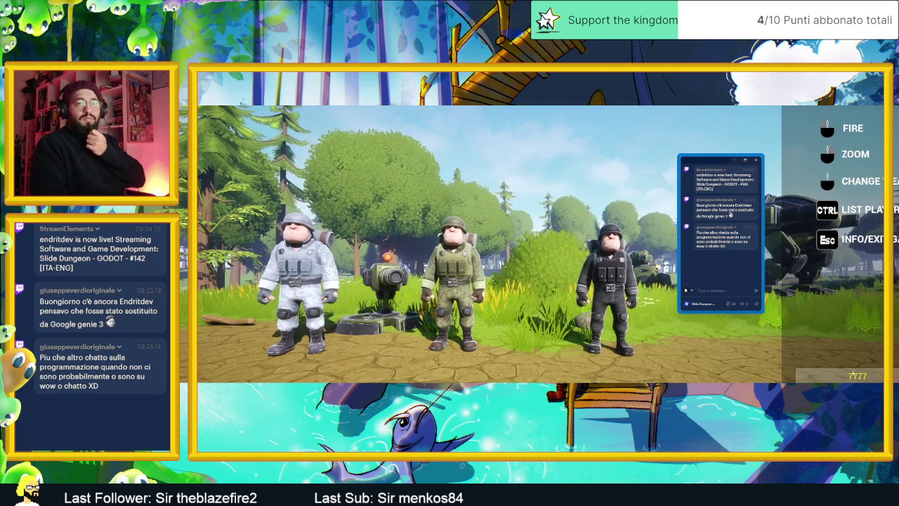
key("Return")
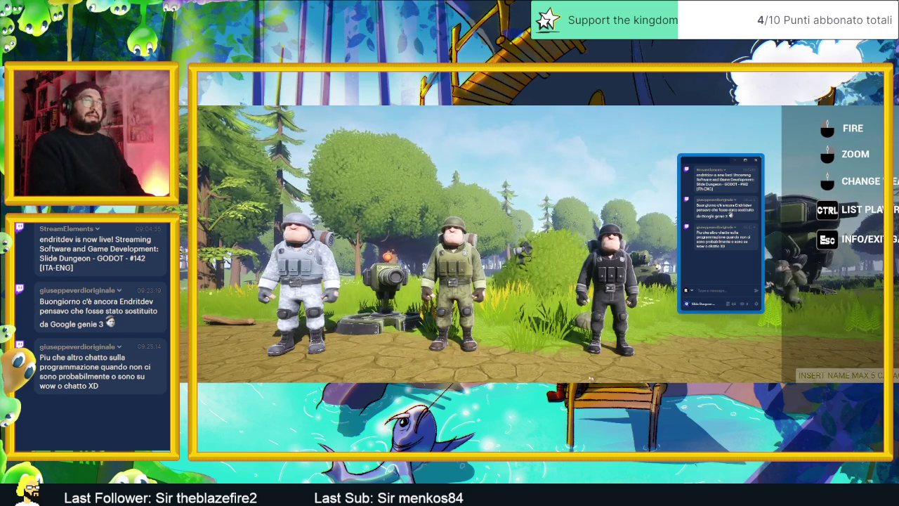
key("Return")
key("Return")
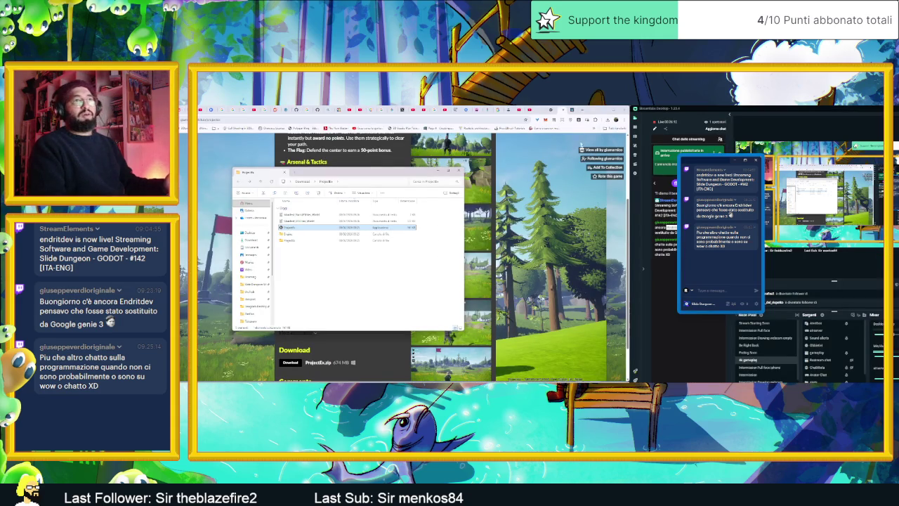
Read through the Godot Forum random-autotiles thread, then minimize the browser
left_click(574, 110)
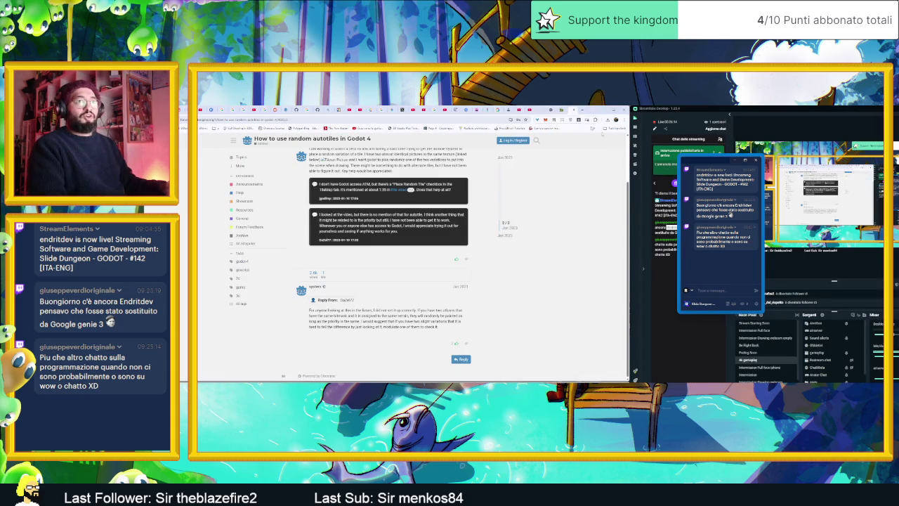
left_click_drag(701, 164, 741, 161)
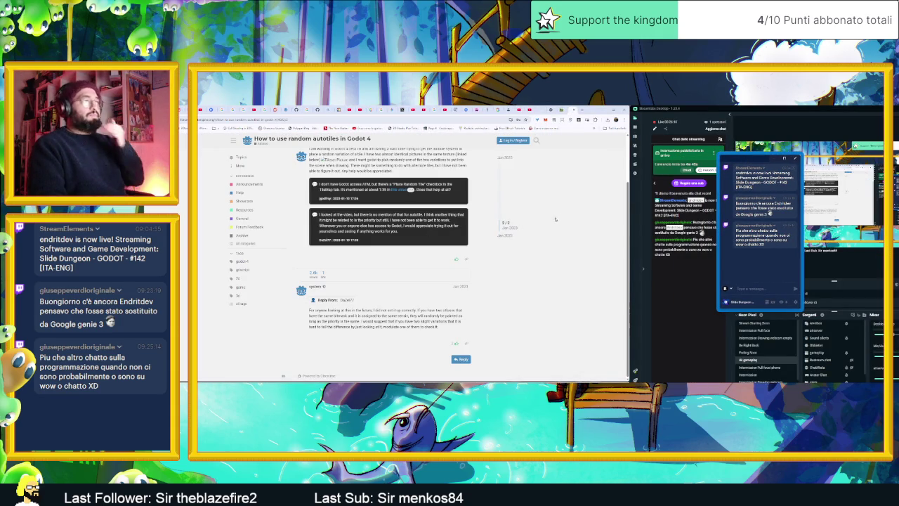
scroll(548, 235, "up", 2)
scroll(539, 251, "down", 2)
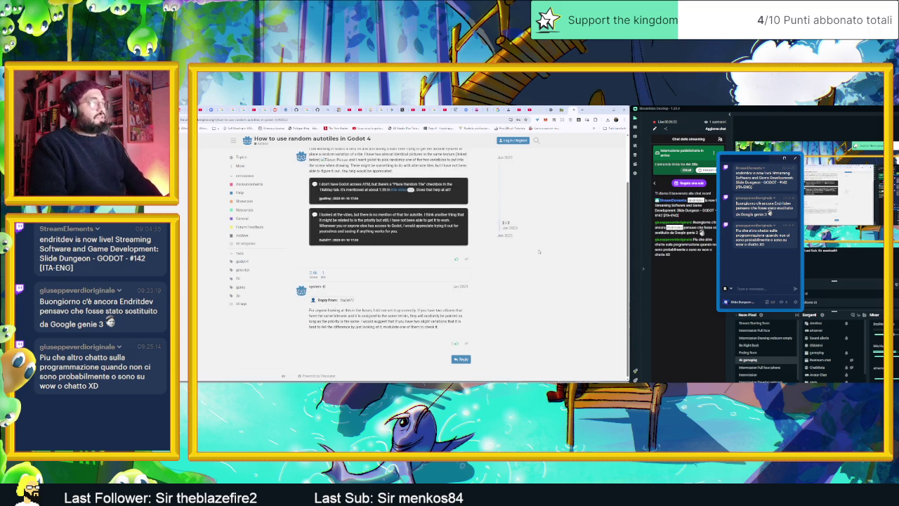
scroll(539, 251, "up", 1)
scroll(532, 251, "down", 1)
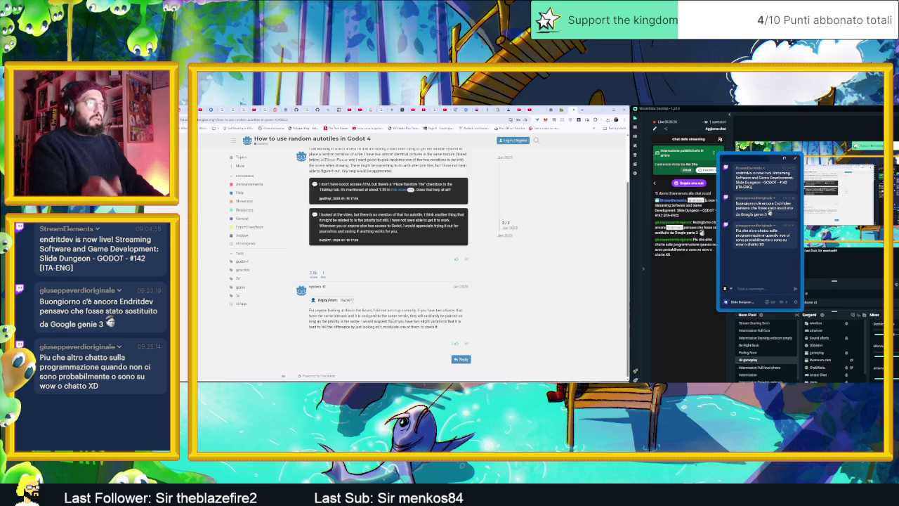
left_click(599, 111)
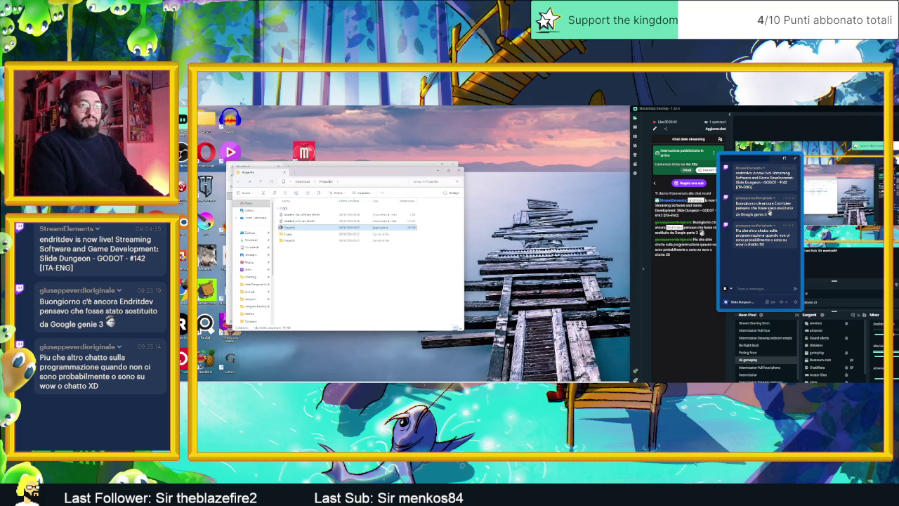
Select the TileMap node, review both atlas sources, enlarge the bottom panel, and show the TileSet editor
key("alt+Tab")
scroll(406, 255, "up", 3)
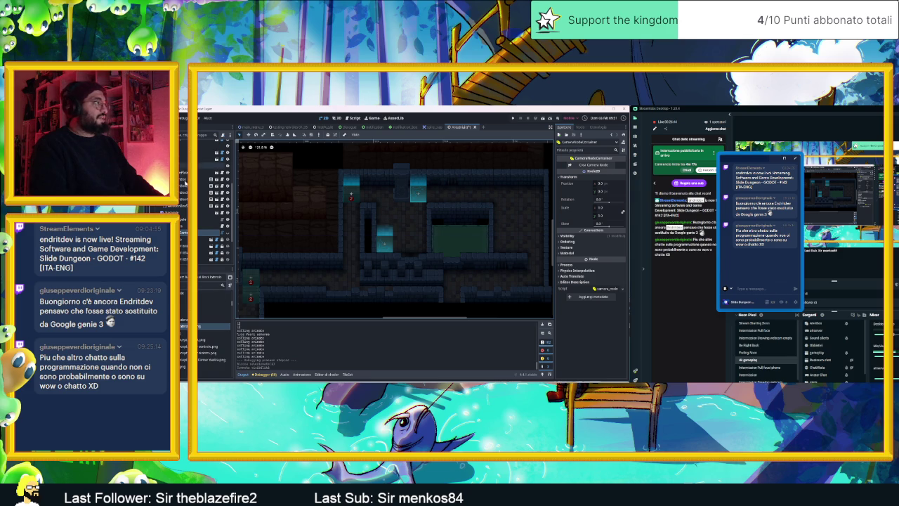
left_click(210, 176)
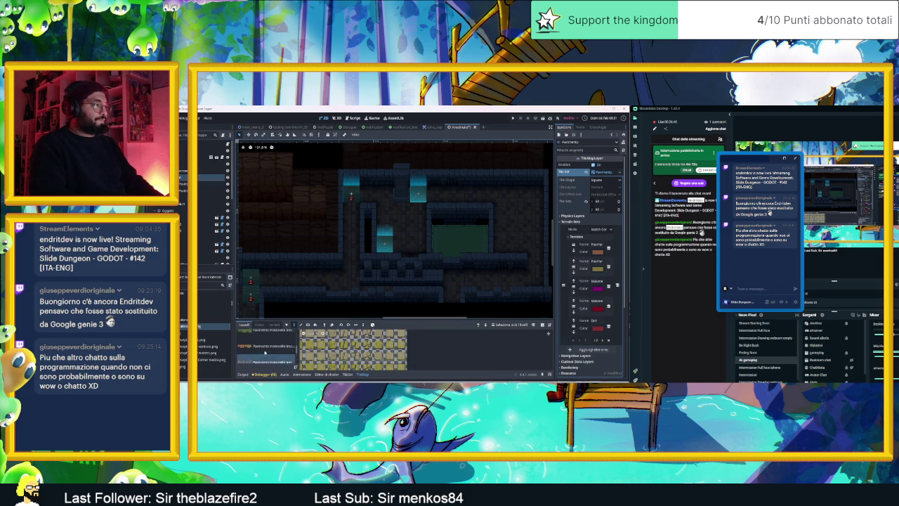
left_click(265, 352)
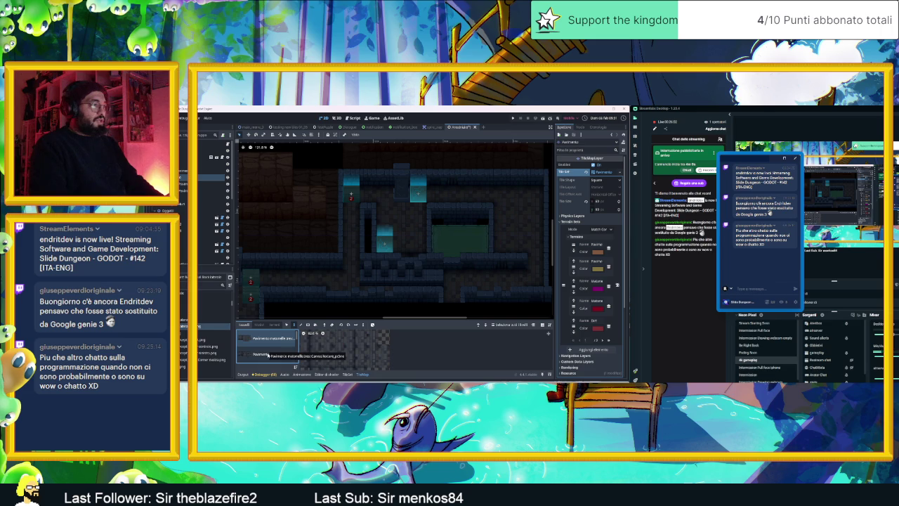
left_click(267, 338)
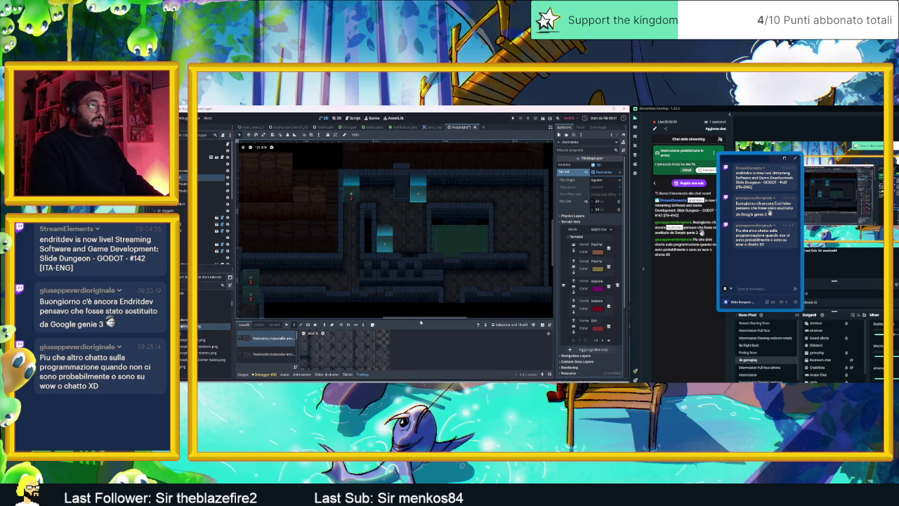
left_click_drag(419, 320, 418, 270)
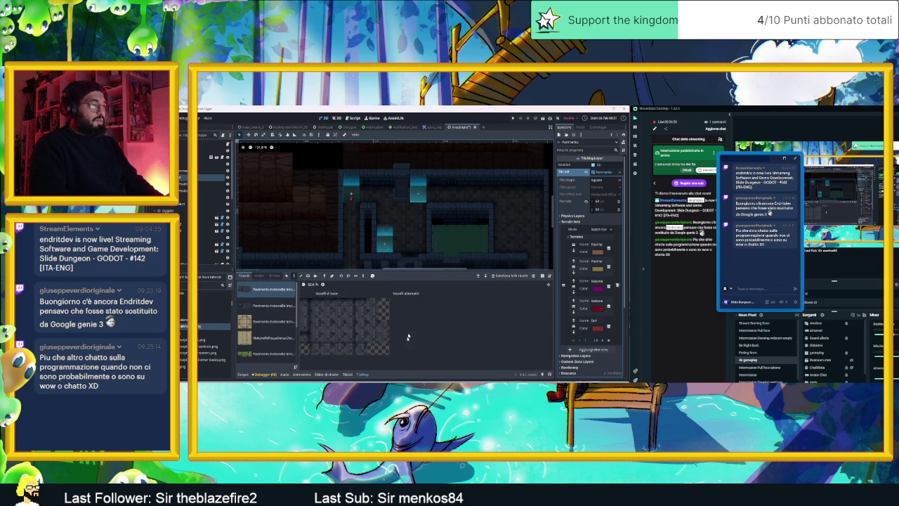
scroll(468, 325, "up", 2)
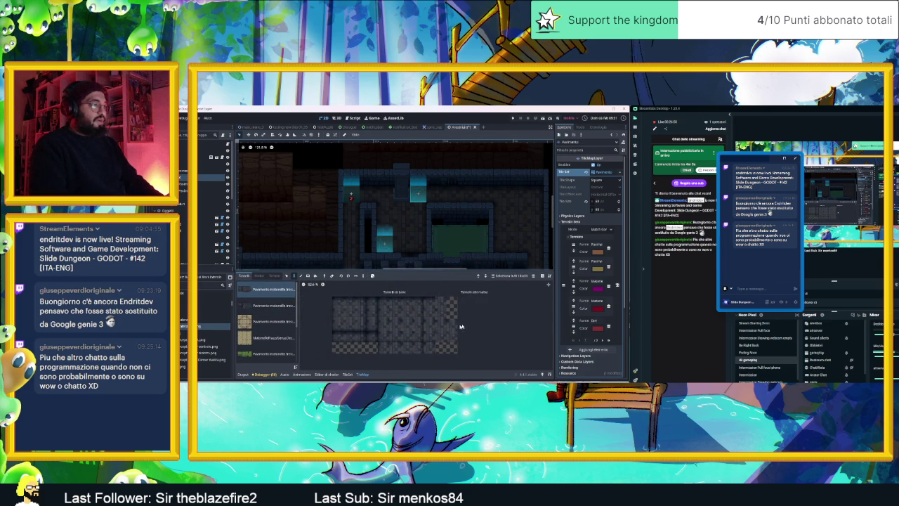
left_click(346, 375)
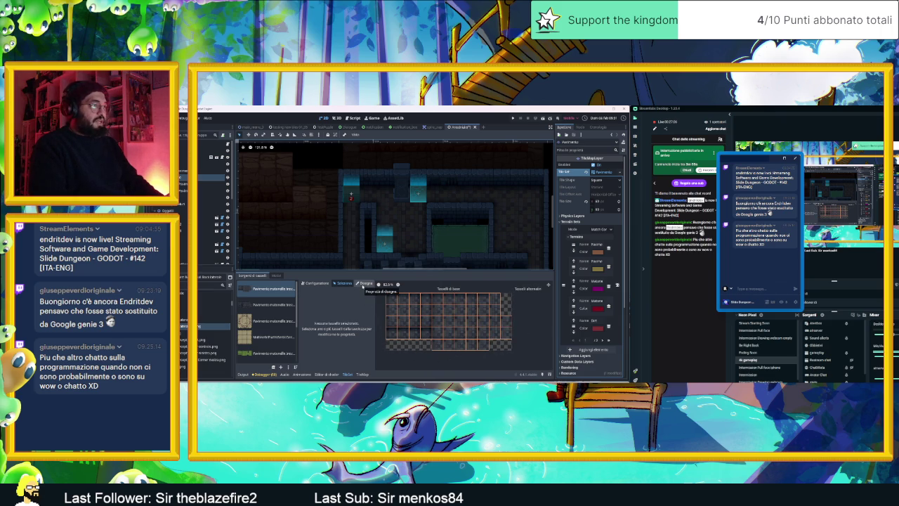
Set the TileSet Paint tab's paint property to Terrains
left_click(317, 283)
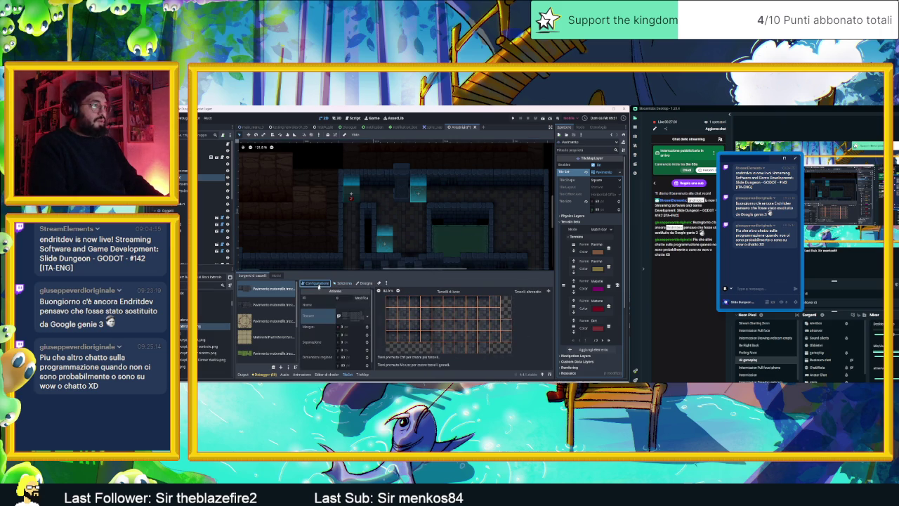
left_click(342, 284)
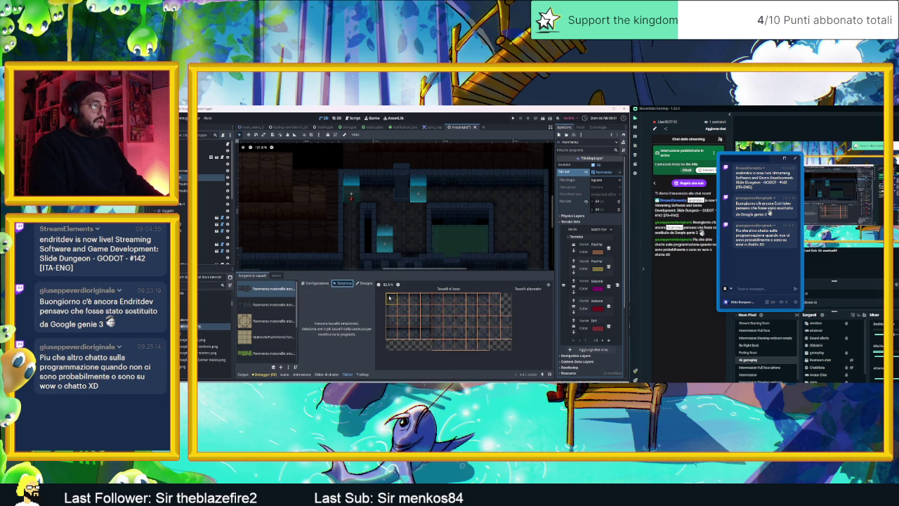
left_click(365, 284)
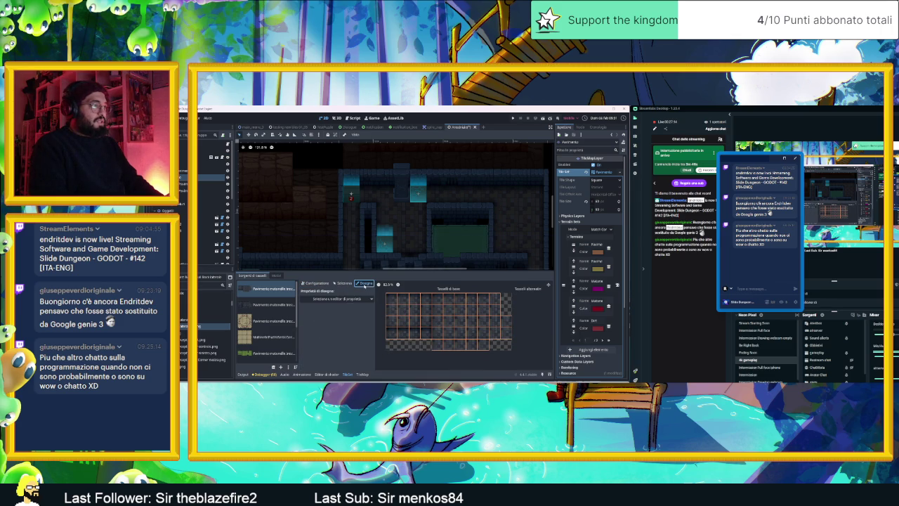
left_click(344, 298)
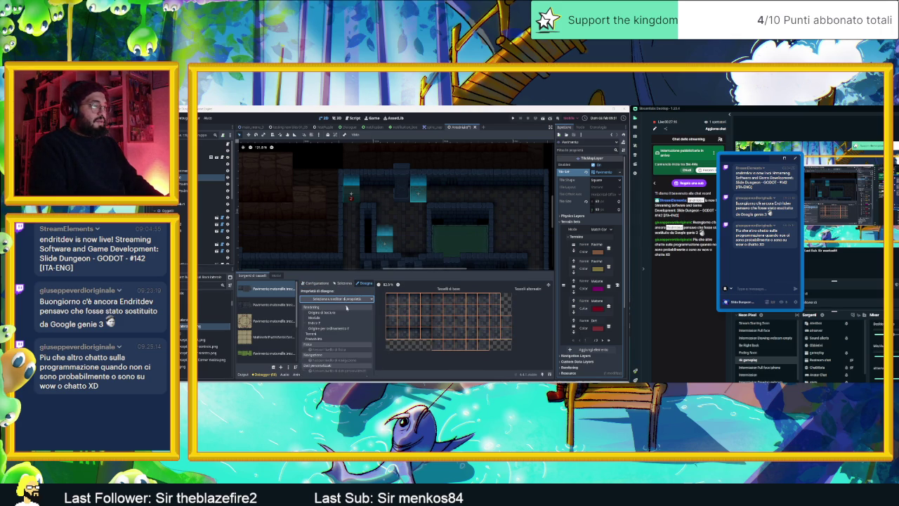
left_click(354, 334)
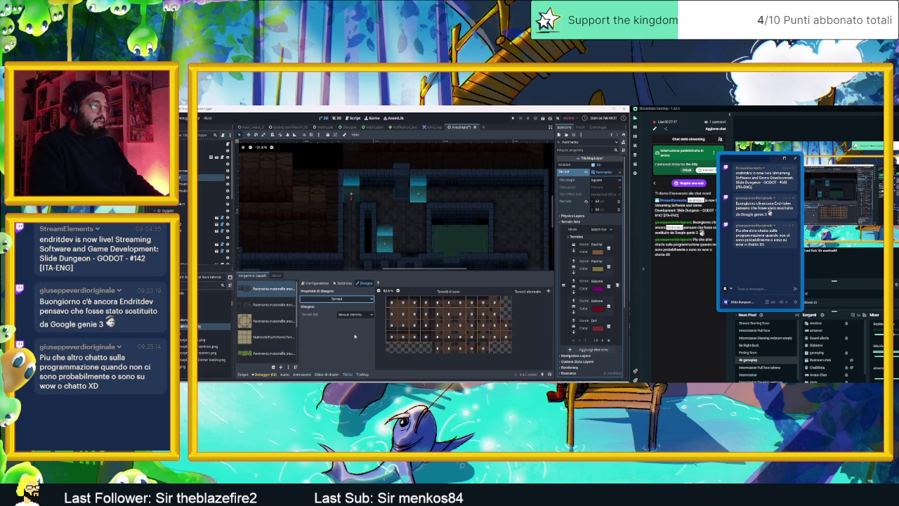
Inspect the Terrain Set choices, then show the TileMap's Terrains list
left_click(357, 316)
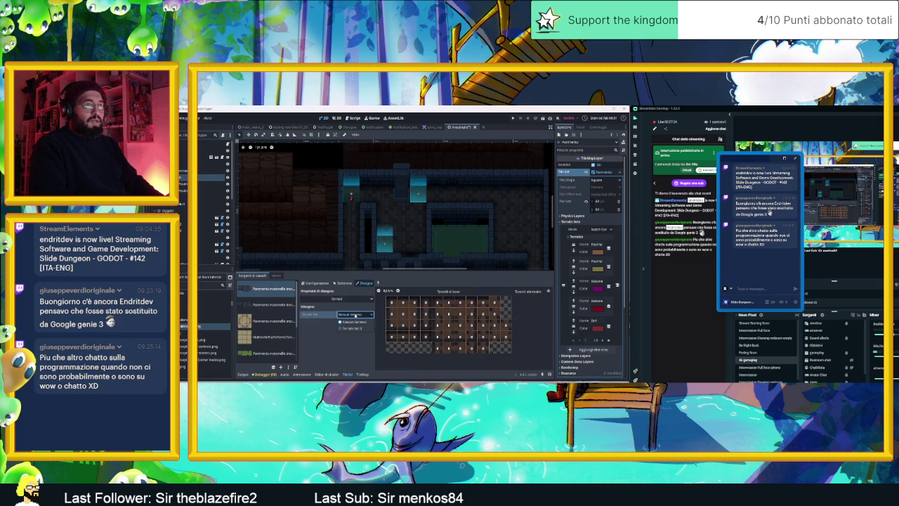
left_click(340, 321)
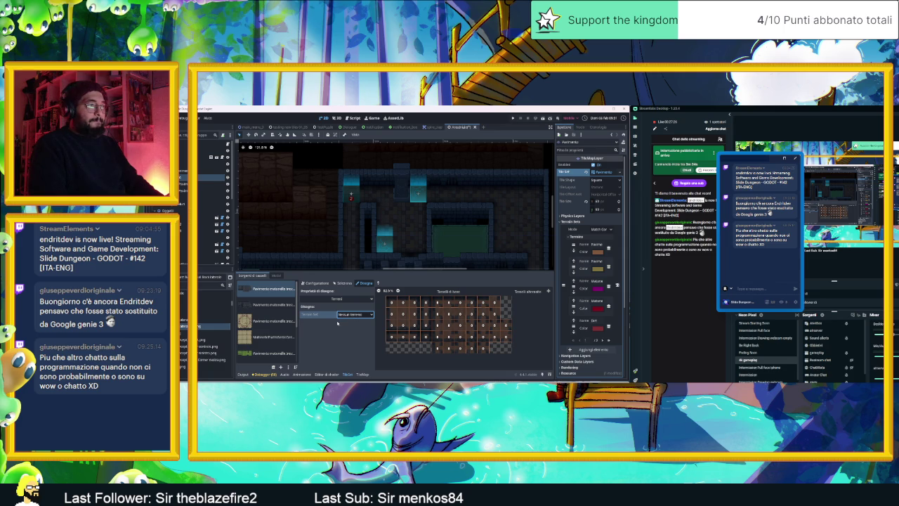
left_click(341, 315)
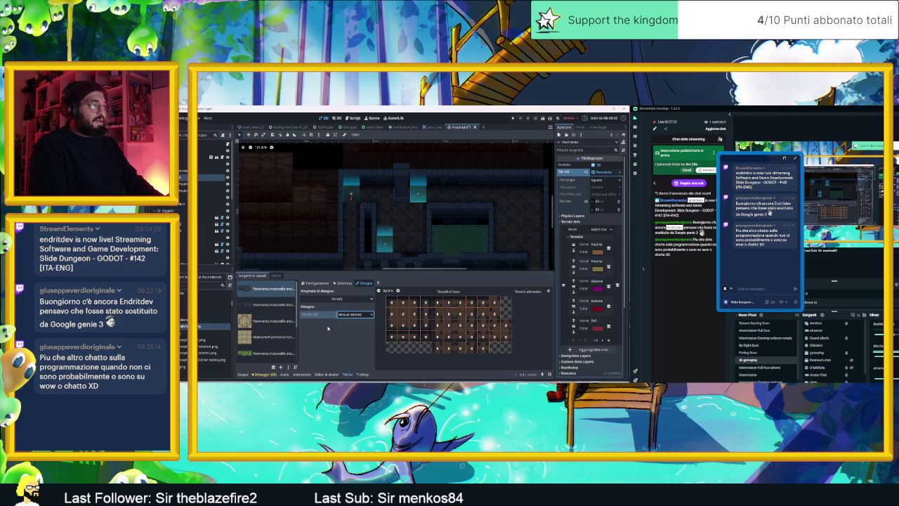
left_click(363, 374)
left_click(274, 275)
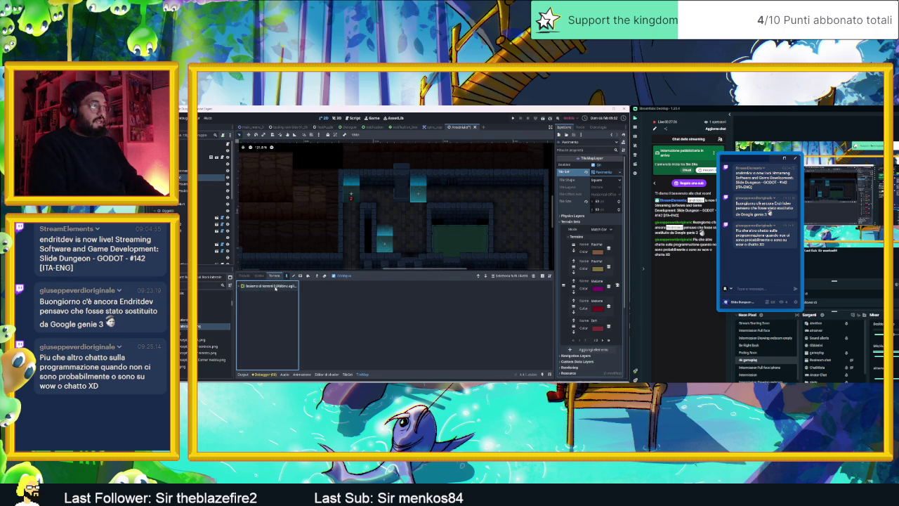
Select the Pavimento 0 and Pavimento riempito 1 terrains, then return to the TileSet editor
left_click(257, 296)
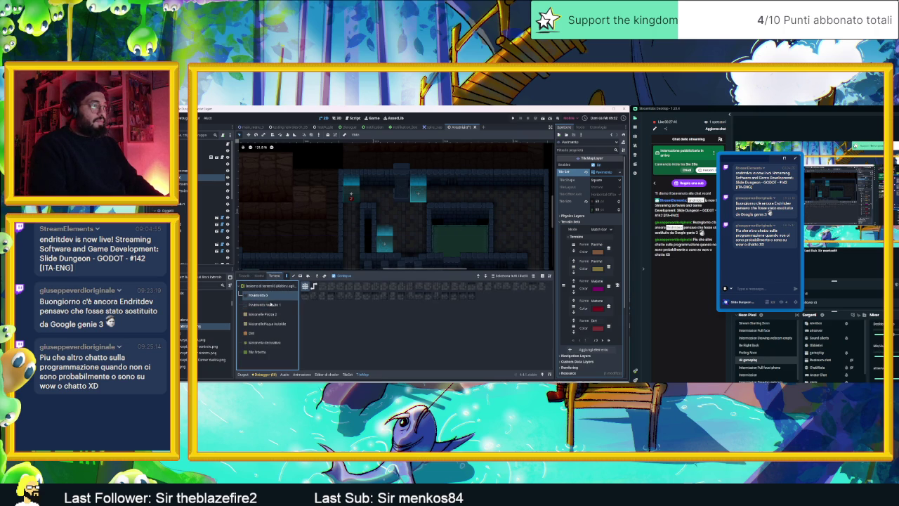
left_click(272, 306)
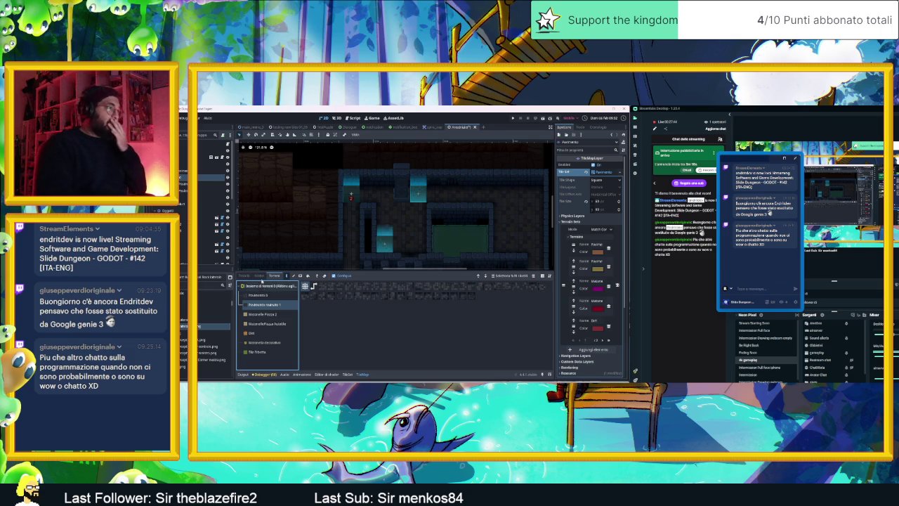
left_click(348, 374)
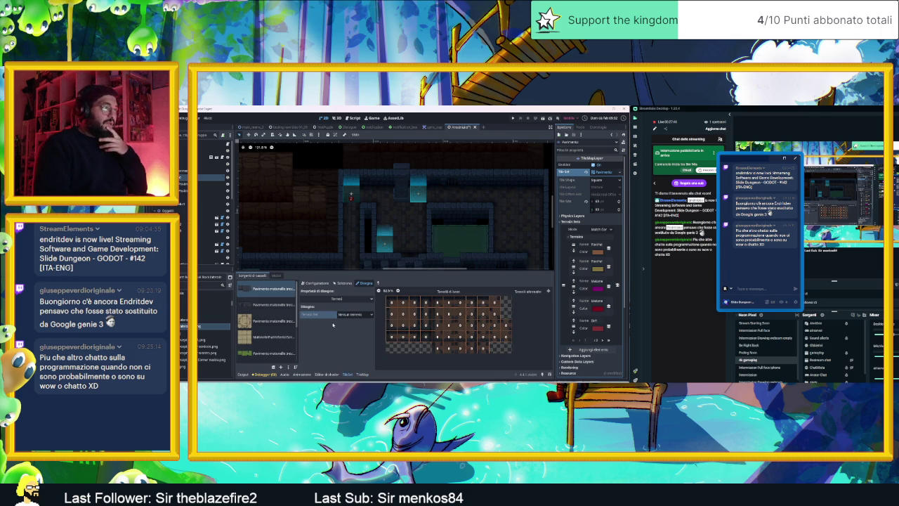
Paint Terrain Set 0 with terrain Pavimento 0 on the first floor source
left_click(355, 314)
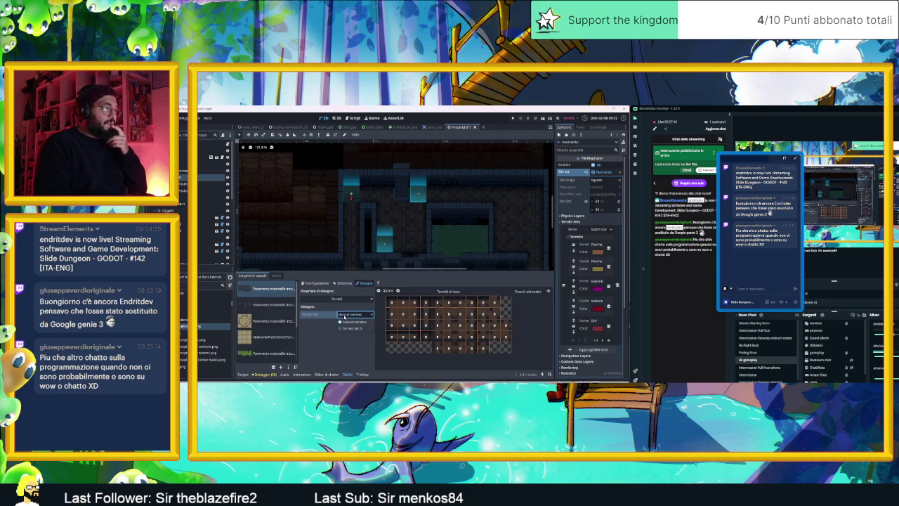
left_click(354, 327)
left_click(355, 322)
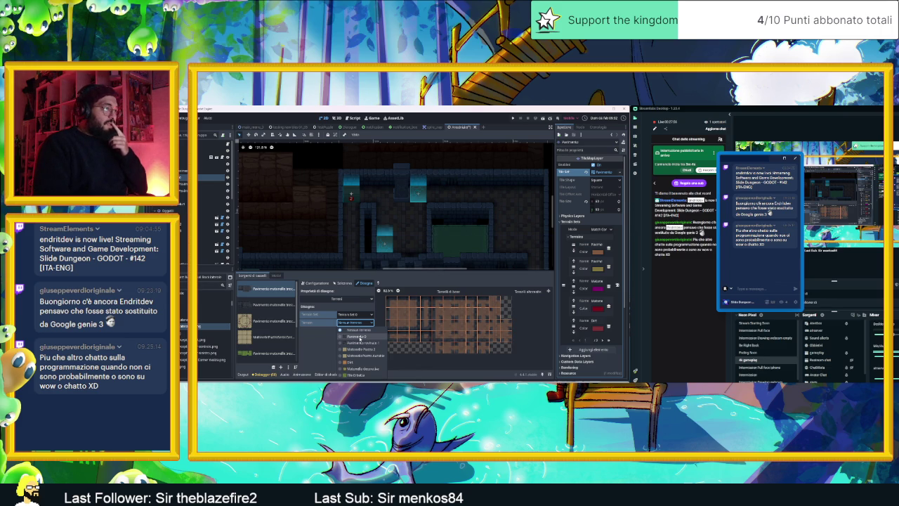
left_click(359, 338)
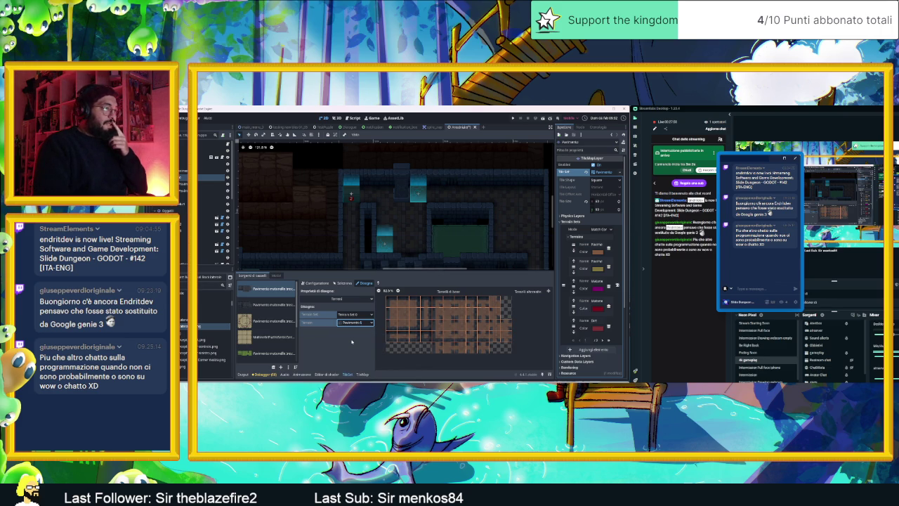
Apply Terrain Set 0 and Pavimento 0 to the second source, then select Pavimento 0 for painting the map
left_click(273, 307)
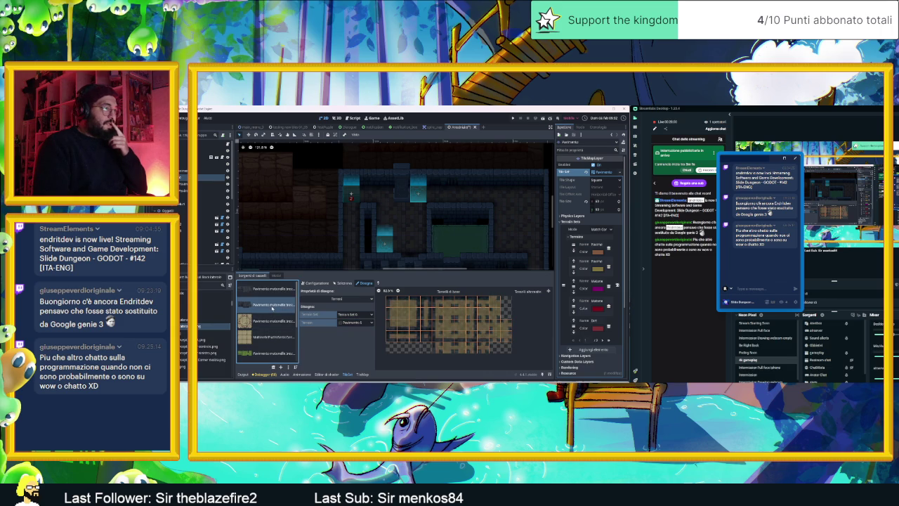
left_click(351, 315)
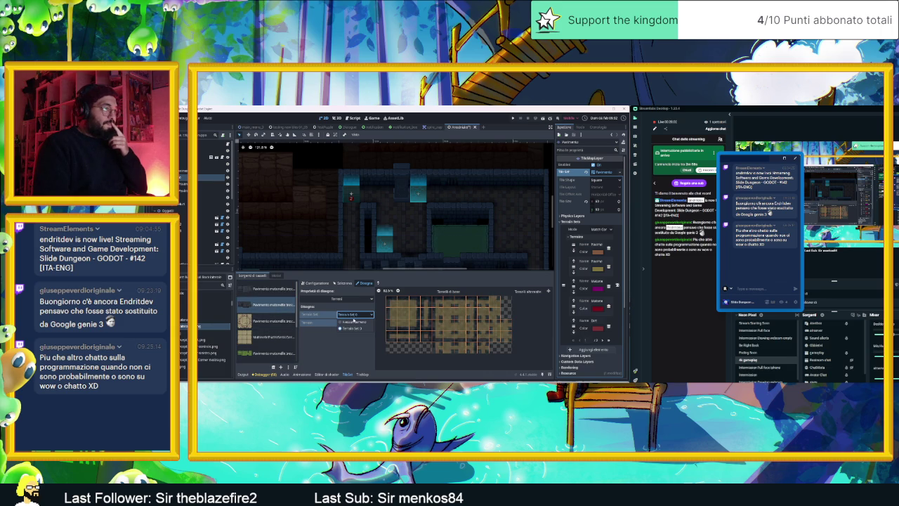
left_click(351, 328)
left_click(355, 322)
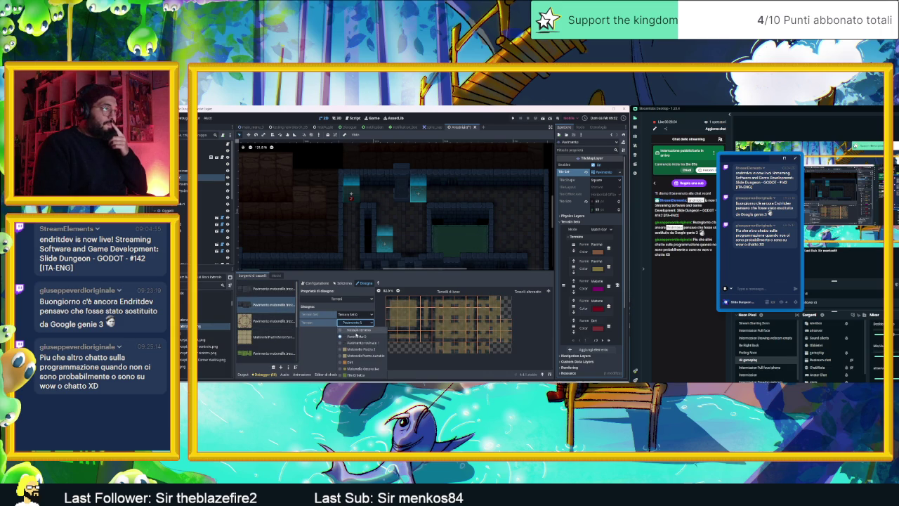
left_click(355, 336)
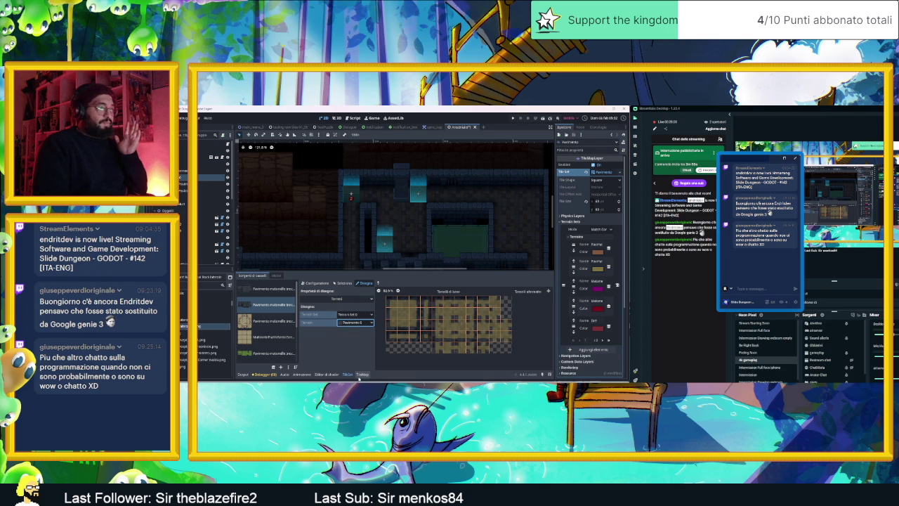
left_click(363, 373)
left_click(263, 295)
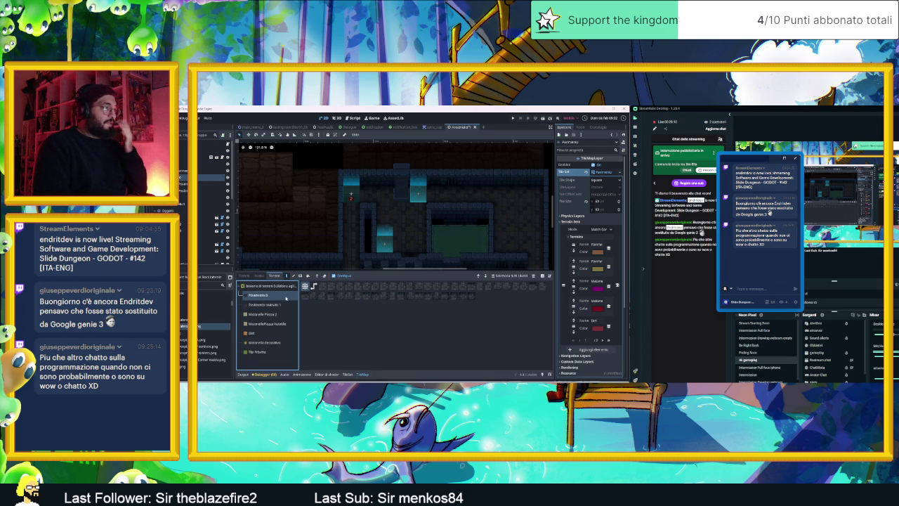
Paint trial floor terrain tiles across an empty dark area of the map
left_click(275, 287)
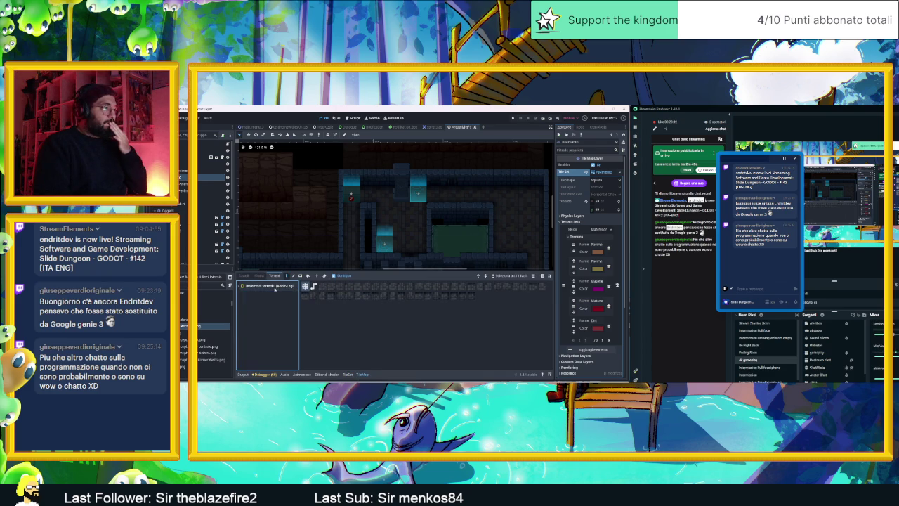
left_click(275, 288)
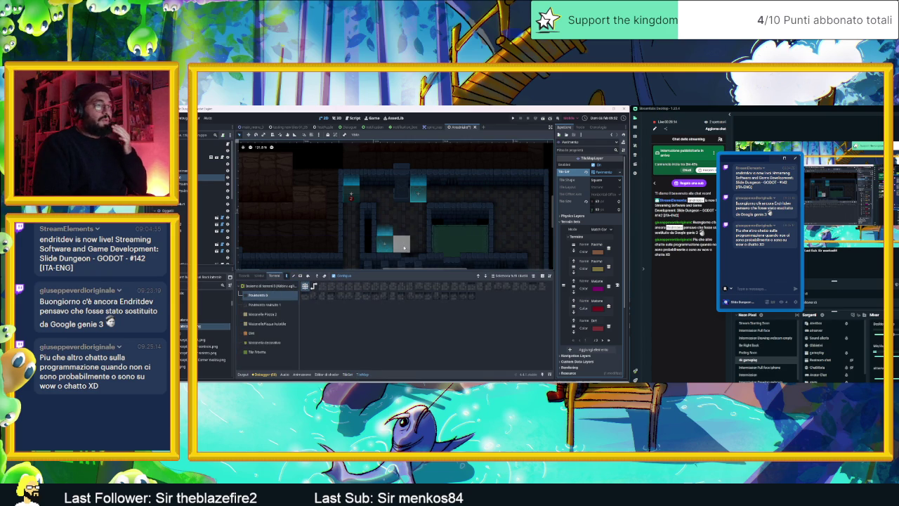
left_click_drag(404, 247, 341, 151)
mouse_move(392, 237)
left_mouse_down()
mouse_move(327, 243)
mouse_move(443, 258)
mouse_move(401, 234)
left_mouse_up()
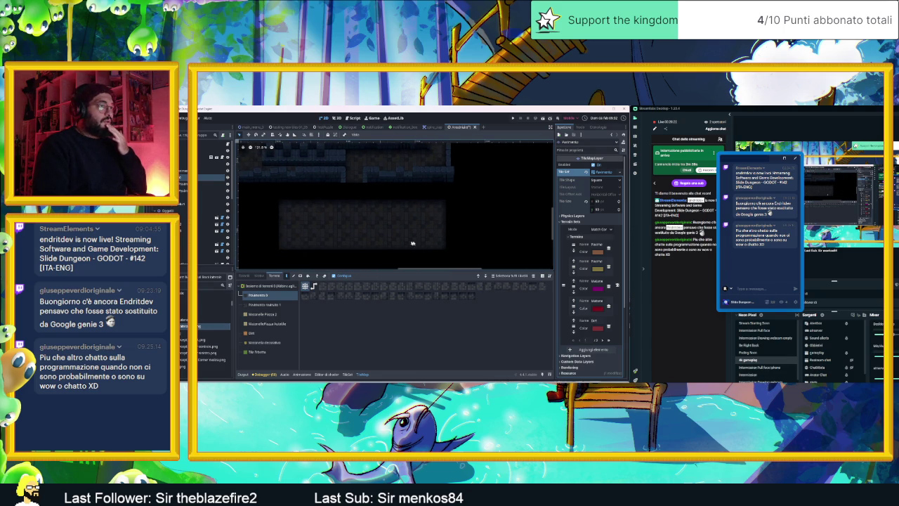
left_click(283, 285)
left_click(280, 293)
mouse_move(301, 204)
left_mouse_down()
mouse_move(297, 234)
mouse_move(356, 215)
mouse_move(373, 237)
mouse_move(339, 246)
left_mouse_up()
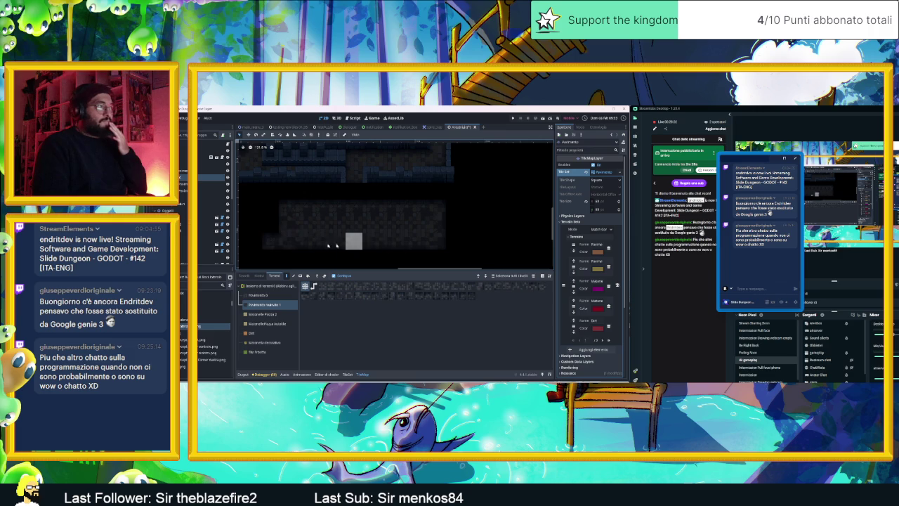
Undo the painted floor tiles, select Pavimento 0, and return to the TileSet editor
key("ctrl+z")
key("ctrl+z")
key("ctrl+z")
key("ctrl+z")
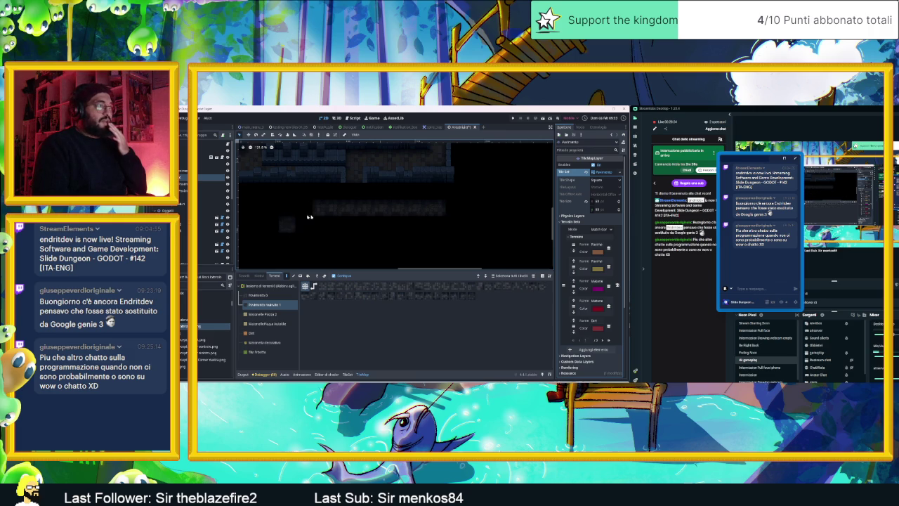
key("ctrl+z")
key("ctrl+z")
key("ctrl+z")
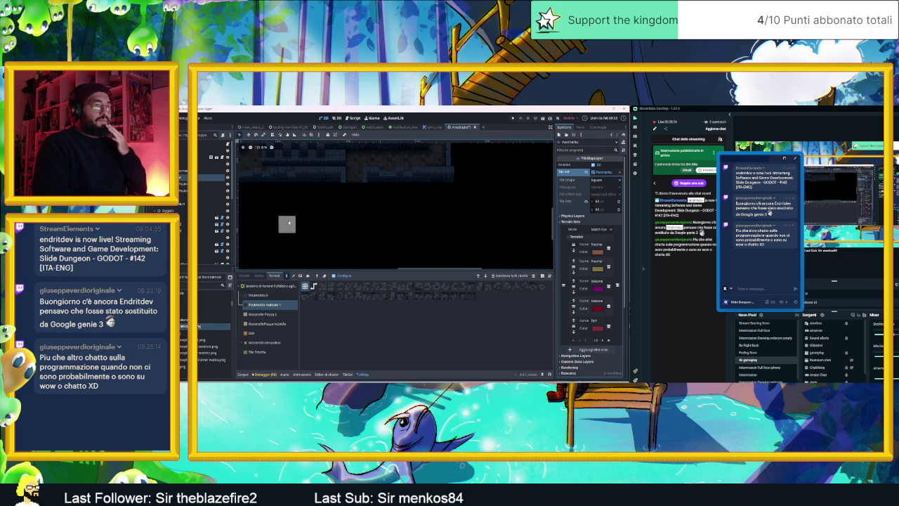
left_click(269, 296)
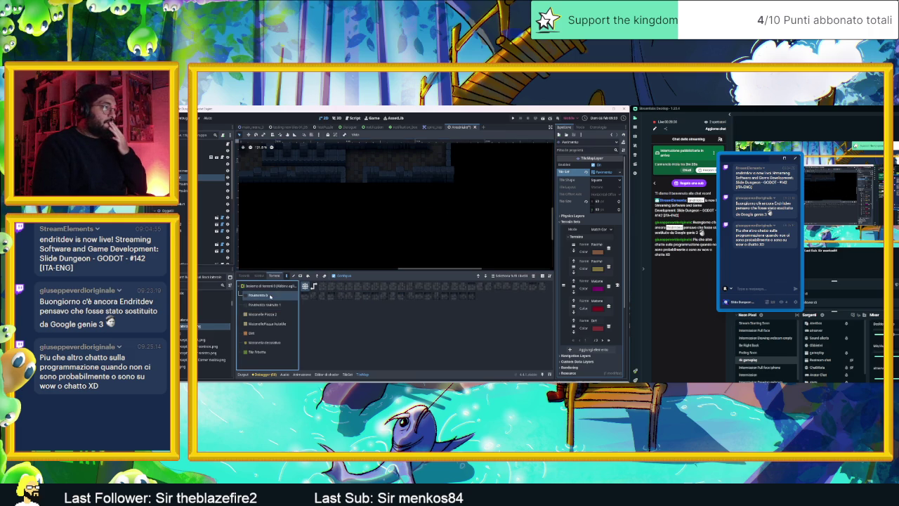
left_click(349, 375)
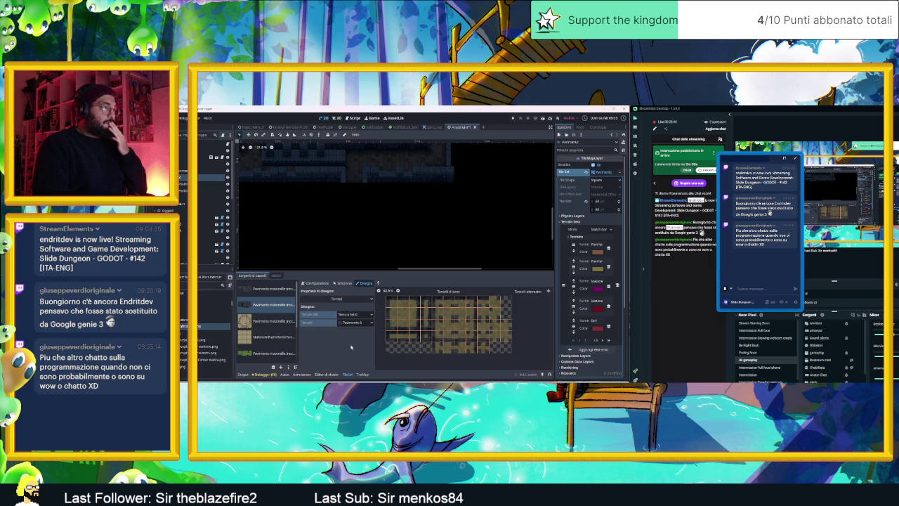
Switch the tileset paint property from Terrains to Probability, showing 1.00 on each floor tile
left_click(339, 299)
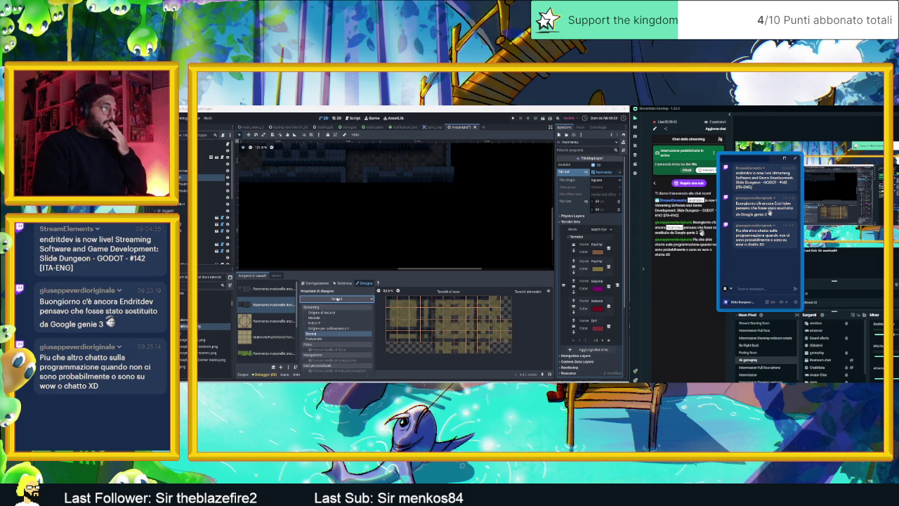
left_click(350, 340)
left_click(338, 299)
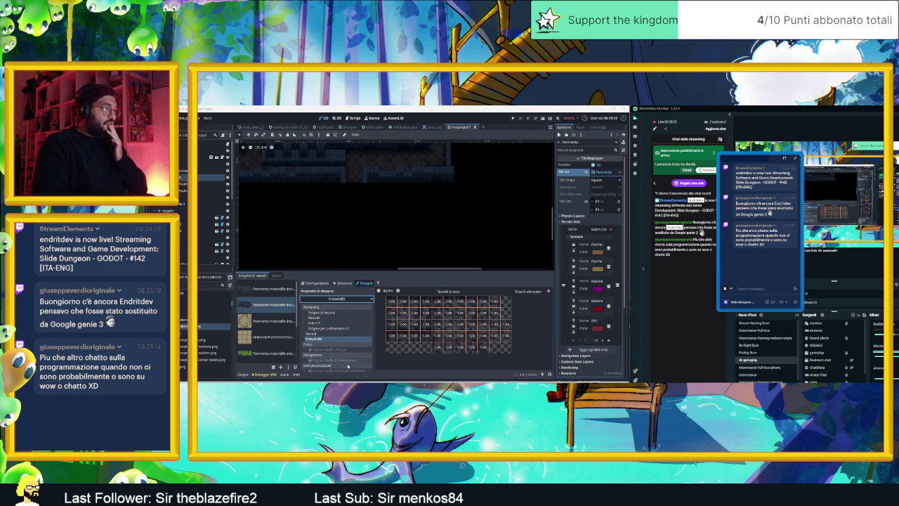
left_click(343, 284)
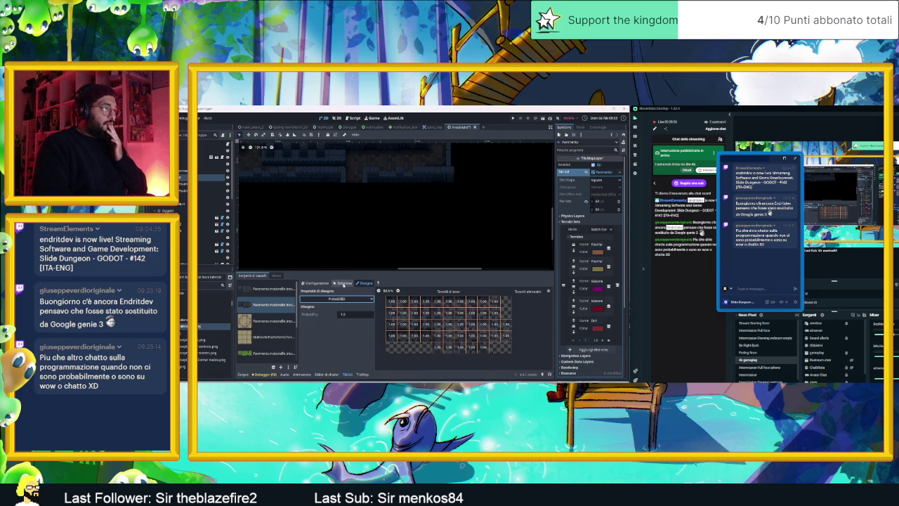
left_click(344, 284)
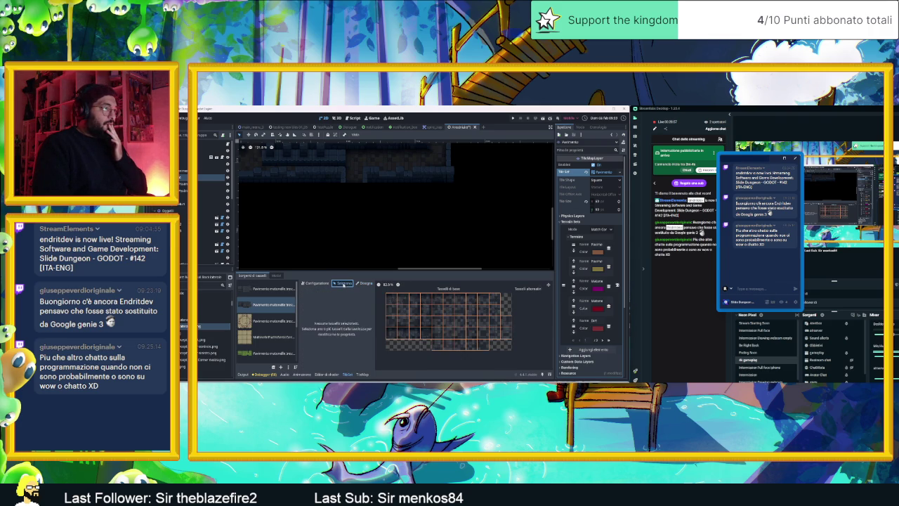
Inspect the Terrain Peering Bits of the first floor atlas's top-left and neighbouring tiles
left_click(389, 300)
scroll(319, 328, "down", 2)
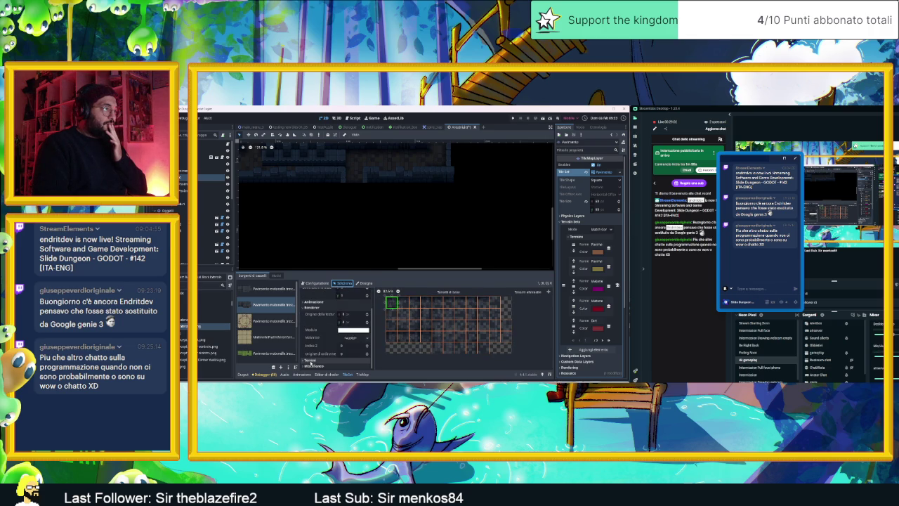
left_click(310, 362)
scroll(311, 354, "down", 1)
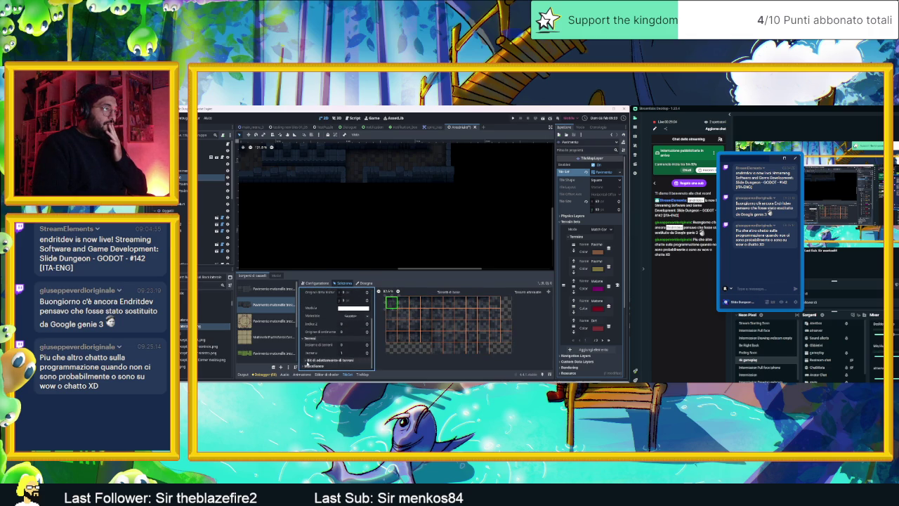
left_click(307, 361)
scroll(314, 345, "down", 3)
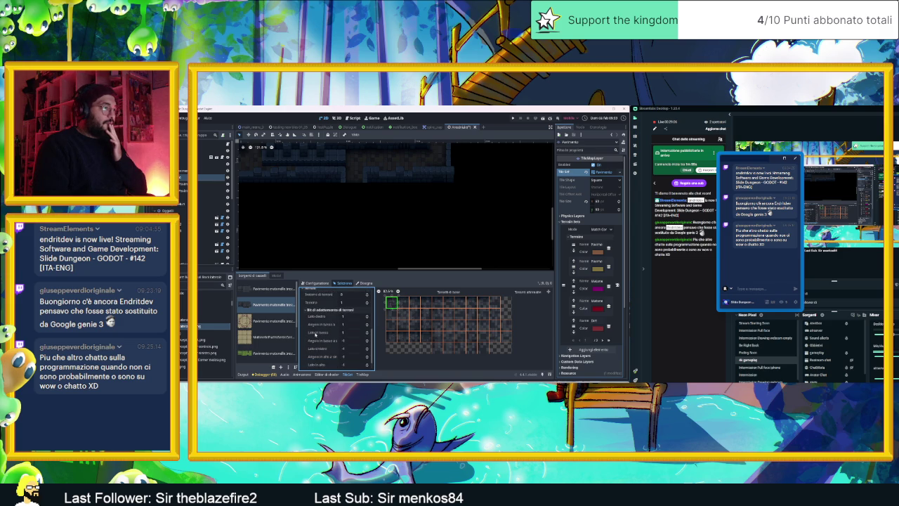
scroll(315, 335, "down", 1)
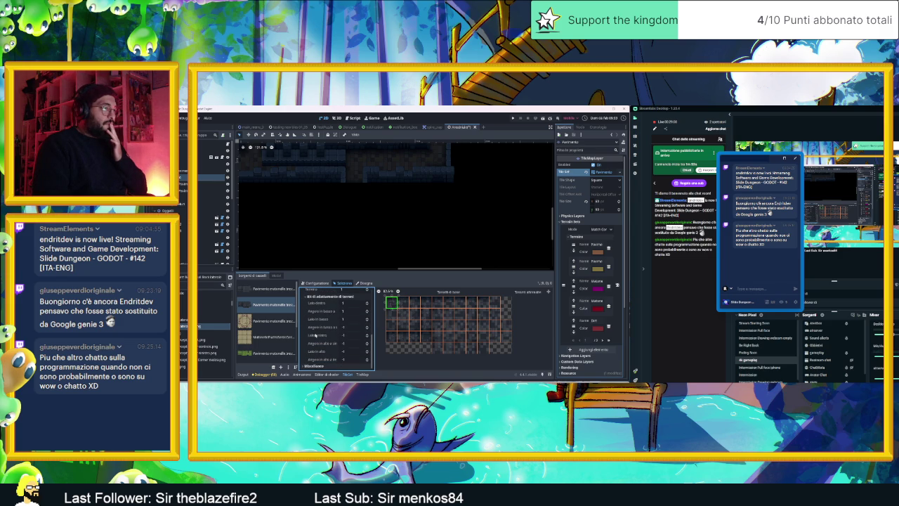
left_click(267, 289)
left_click(399, 302)
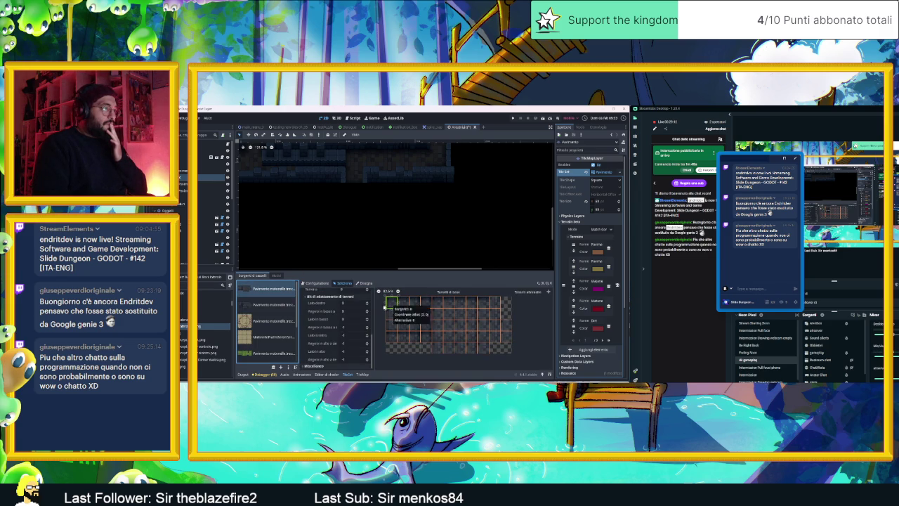
Compare tiles in the second floor atlas, check Setup, then return to Probability painting
left_click(267, 304)
left_click(391, 302)
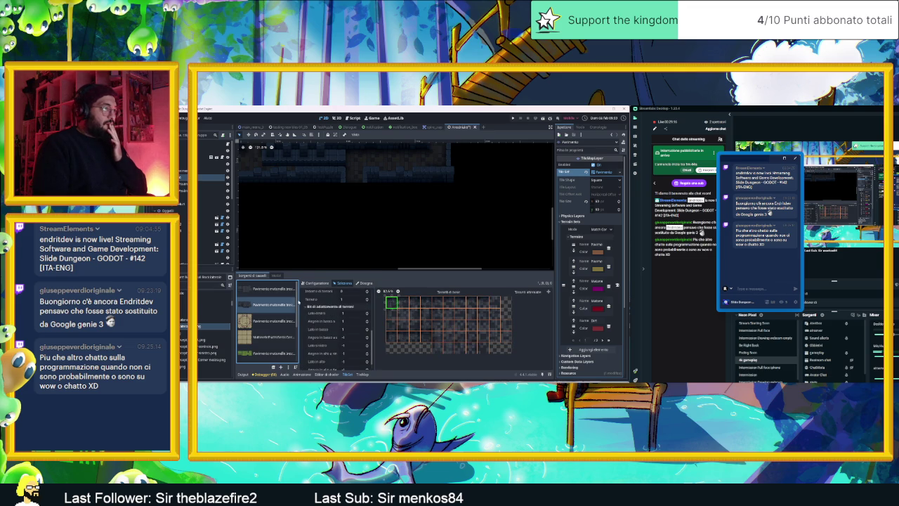
left_click(267, 288)
left_click(392, 302)
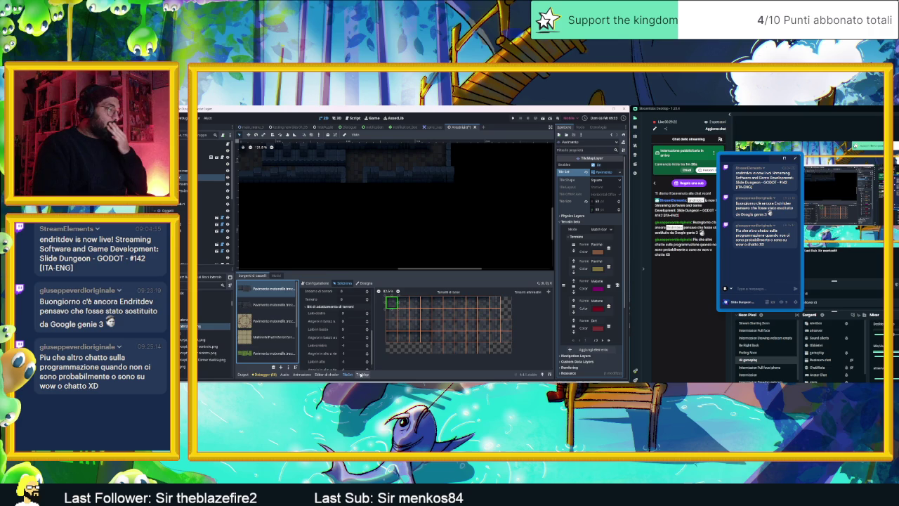
left_click(316, 283)
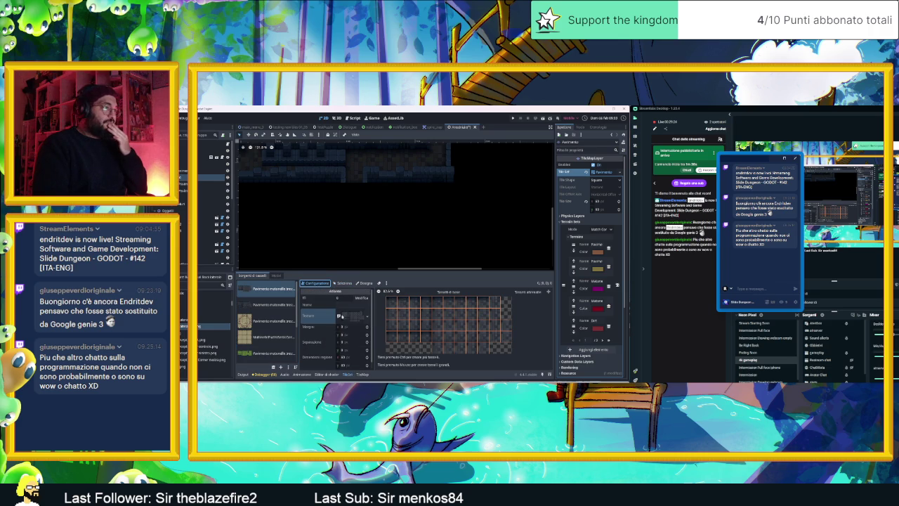
left_click(345, 283)
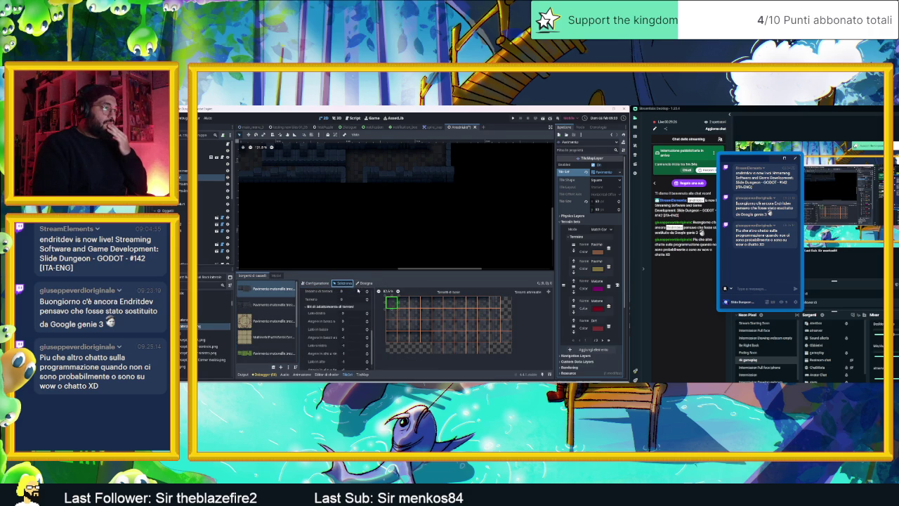
left_click(365, 284)
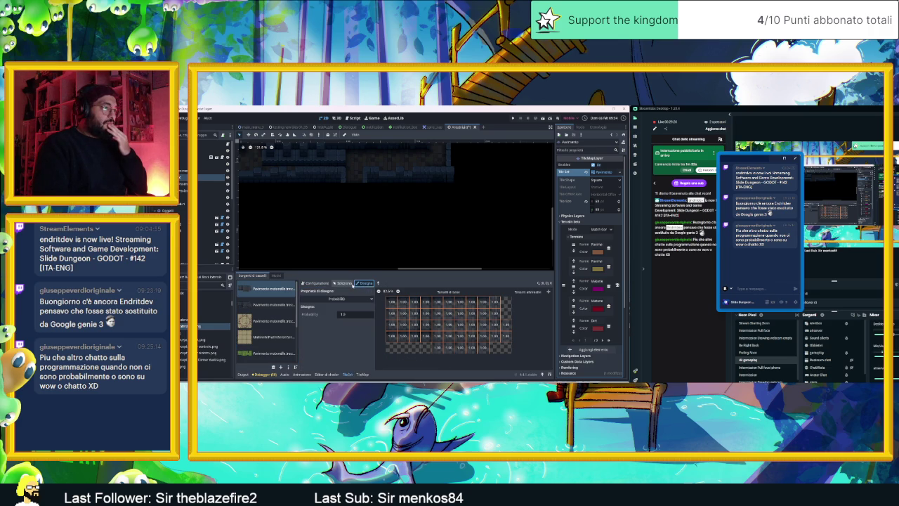
Set the paint property back to Terrains and move to the second, yellowish floor atlas
left_click(349, 298)
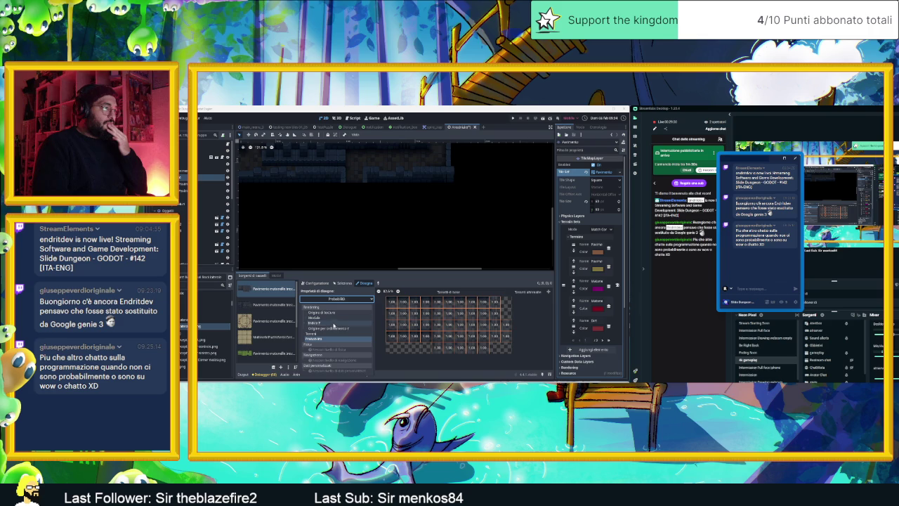
left_click(333, 334)
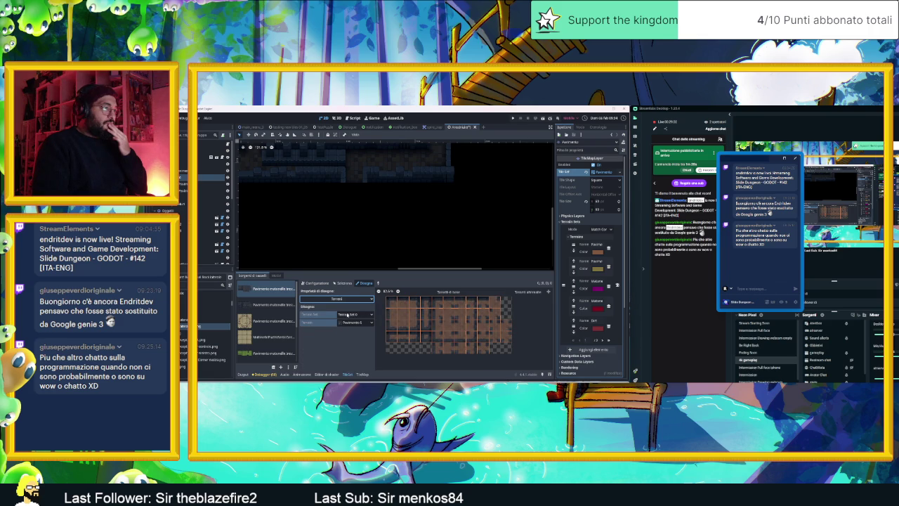
left_click(284, 305)
key("Up")
key("Down")
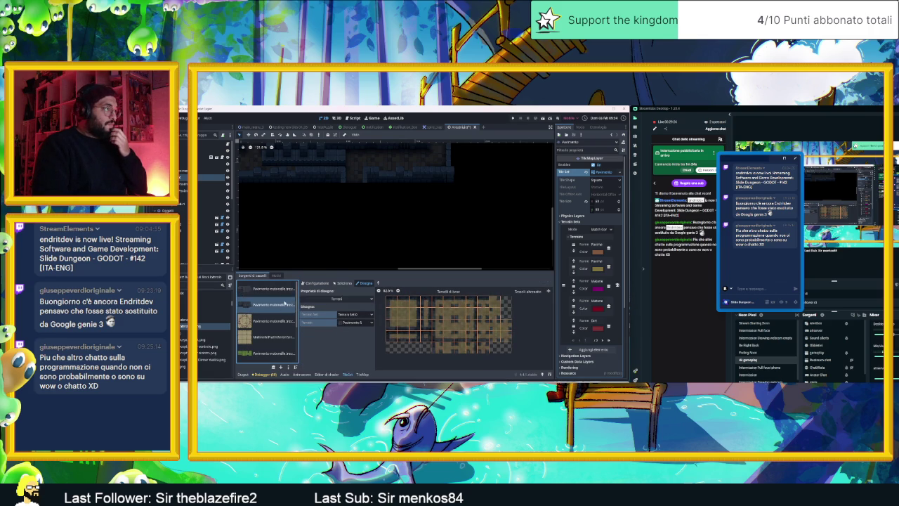
left_click(340, 283)
Select large blocks of tiles in both floor atlases and check their terrain value
left_click_drag(414, 315, 501, 343)
scroll(325, 320, "up", 1)
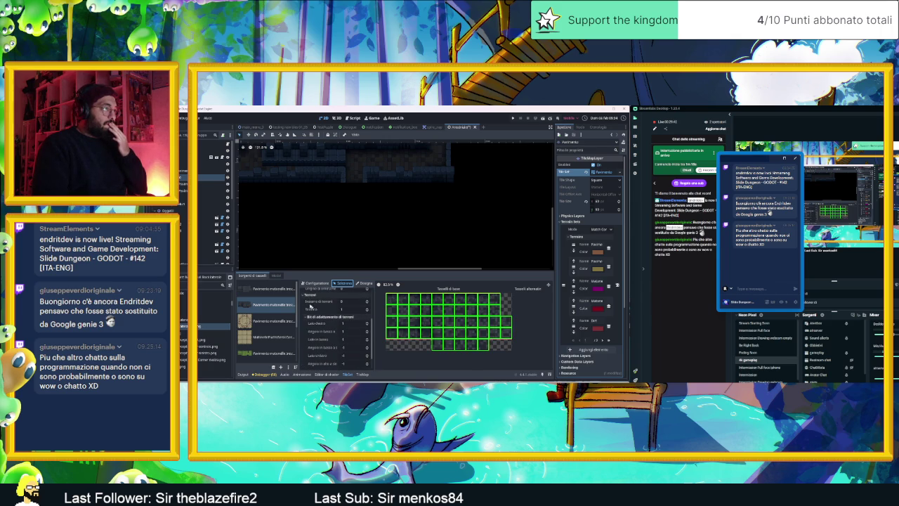
left_click(366, 311)
left_click(293, 295)
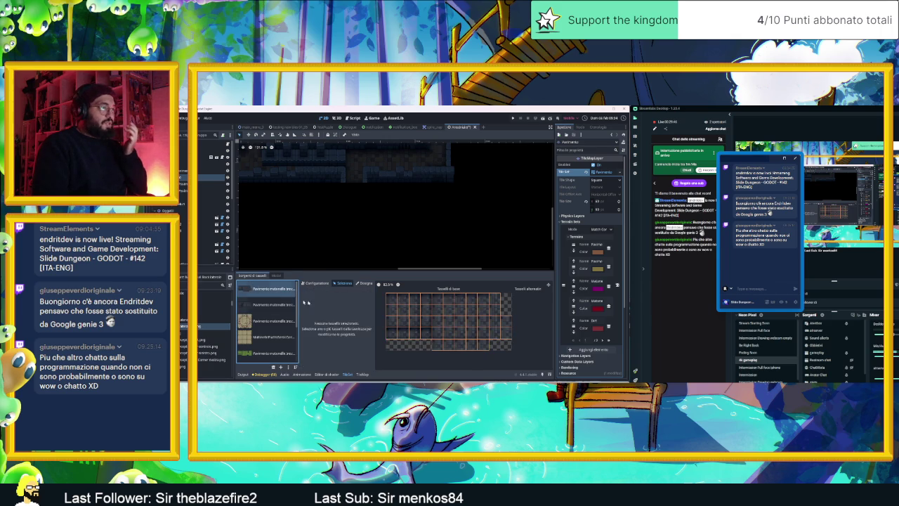
left_click_drag(397, 302, 509, 345)
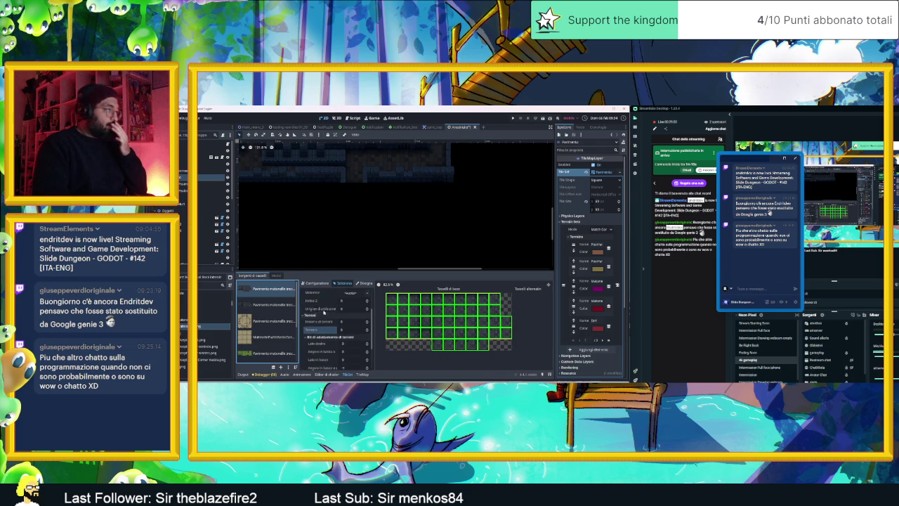
Drag-select the block of floor tiles in the second floor atlas for tilemap painting
left_click(275, 305)
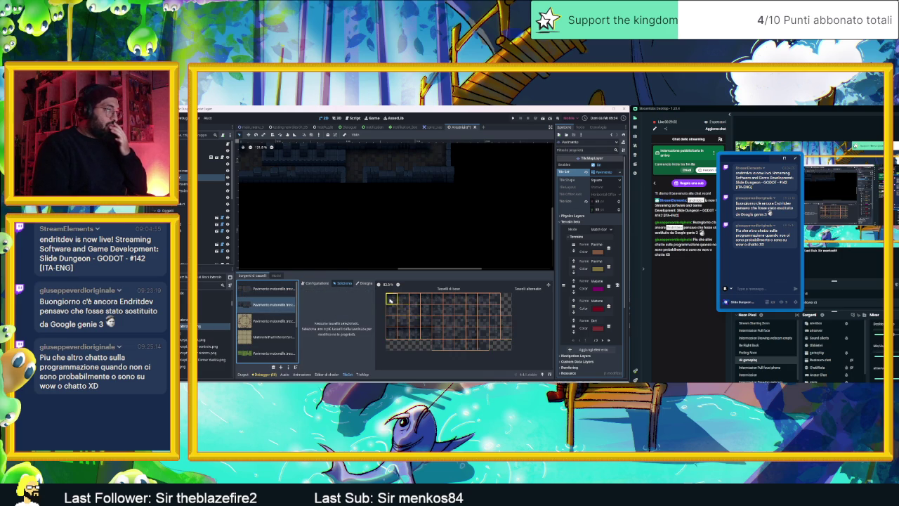
left_click_drag(390, 301, 506, 346)
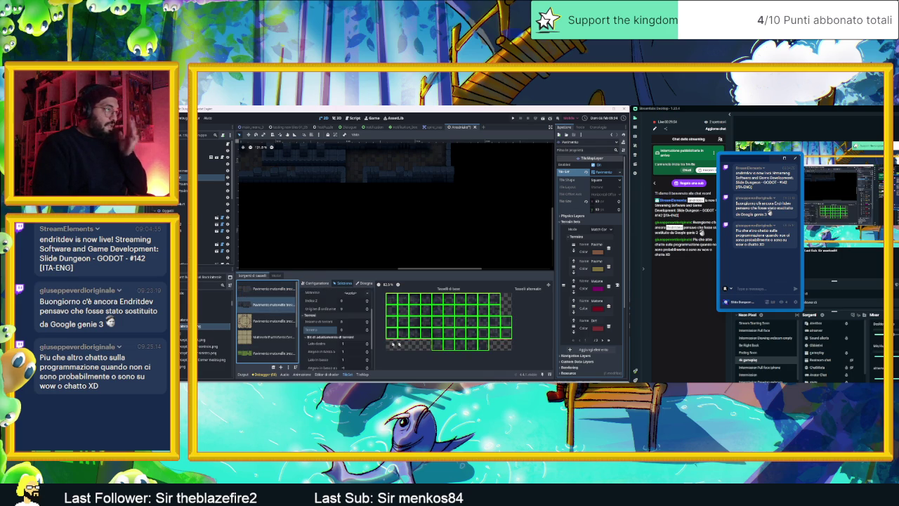
scroll(321, 328, "up", 2)
scroll(321, 328, "up", 1)
scroll(322, 328, "up", 1)
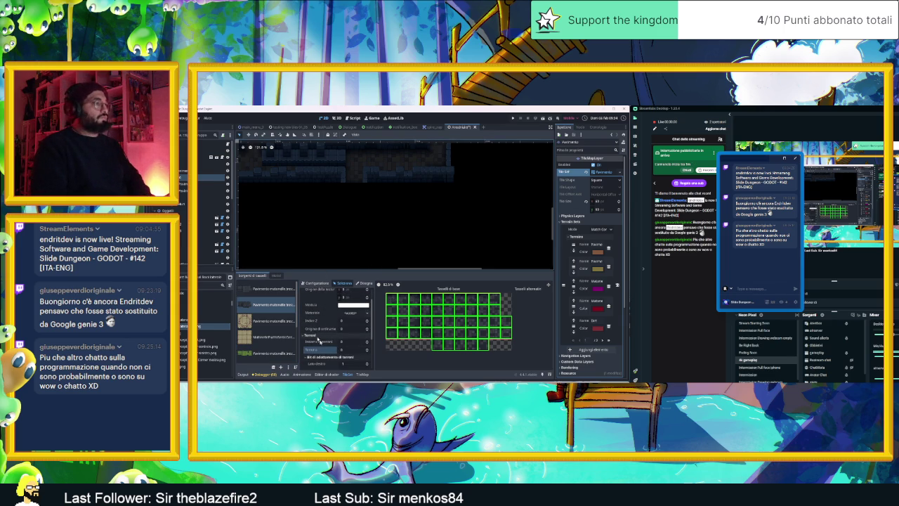
left_click(360, 373)
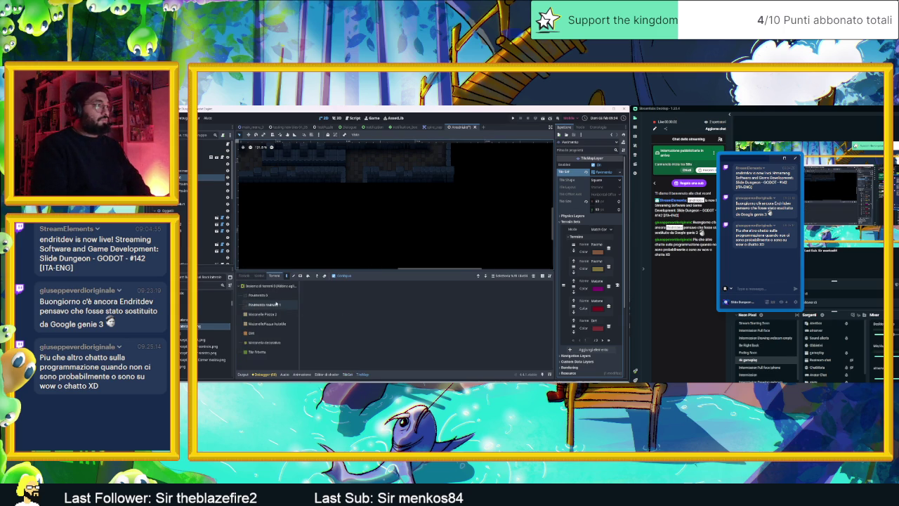
Paint a trial floor of dark and grey tiles across the room, erasing some rows
mouse_move(312, 227)
left_mouse_down()
mouse_move(374, 229)
mouse_move(320, 238)
mouse_move(378, 254)
mouse_move(442, 247)
mouse_move(482, 225)
left_mouse_up()
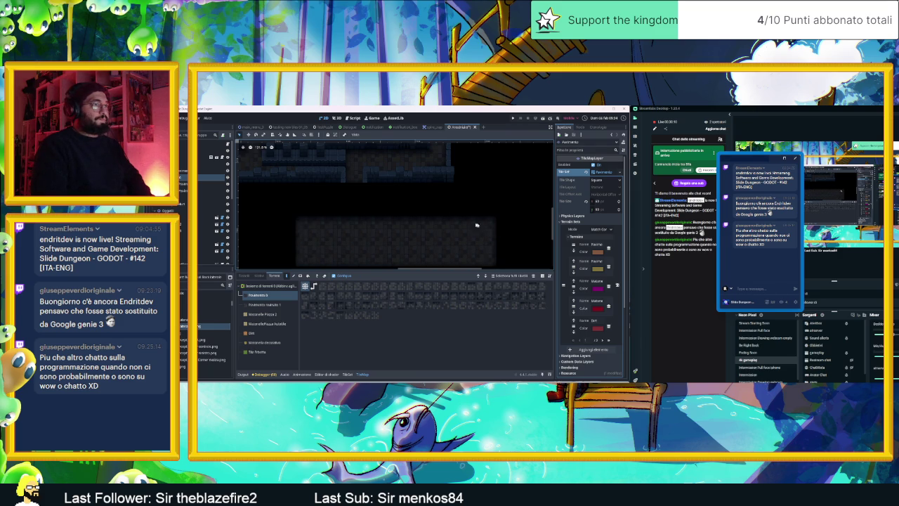
mouse_move(317, 220)
left_mouse_down()
mouse_move(363, 213)
mouse_move(386, 221)
mouse_move(315, 215)
mouse_move(285, 244)
left_mouse_up()
mouse_move(317, 219)
left_mouse_down()
mouse_move(369, 241)
mouse_move(320, 225)
mouse_move(339, 248)
mouse_move(411, 242)
left_mouse_up()
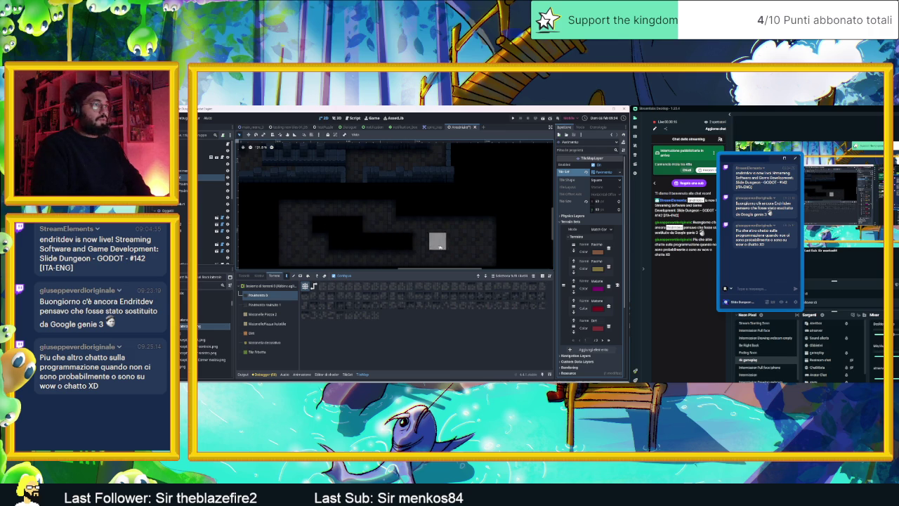
scroll(455, 246, "up", 2)
scroll(457, 251, "down", 2)
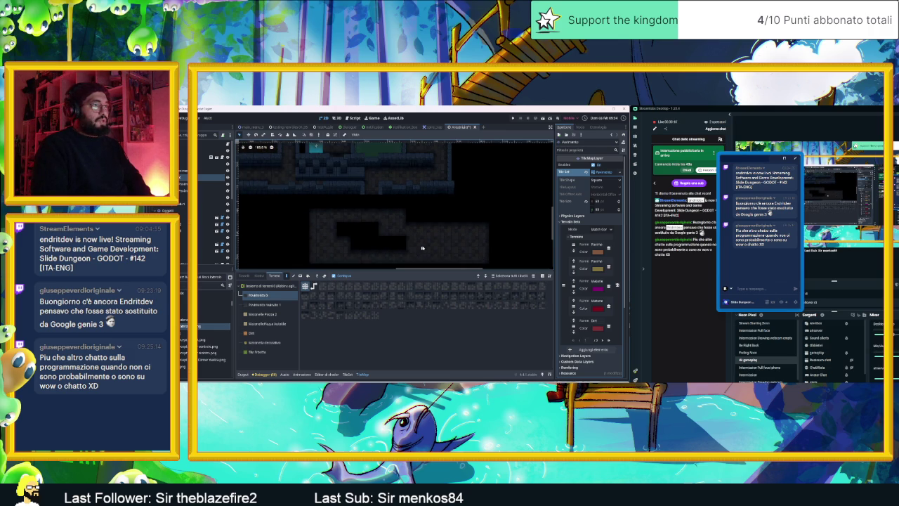
mouse_move(456, 246)
left_mouse_down()
mouse_move(303, 246)
mouse_move(453, 230)
mouse_move(478, 259)
mouse_move(323, 257)
left_mouse_up()
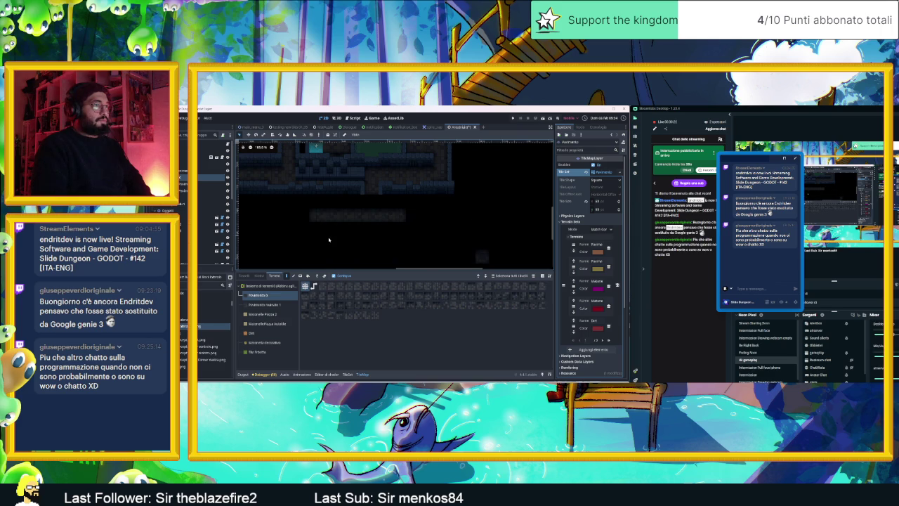
scroll(421, 246, "down", 3)
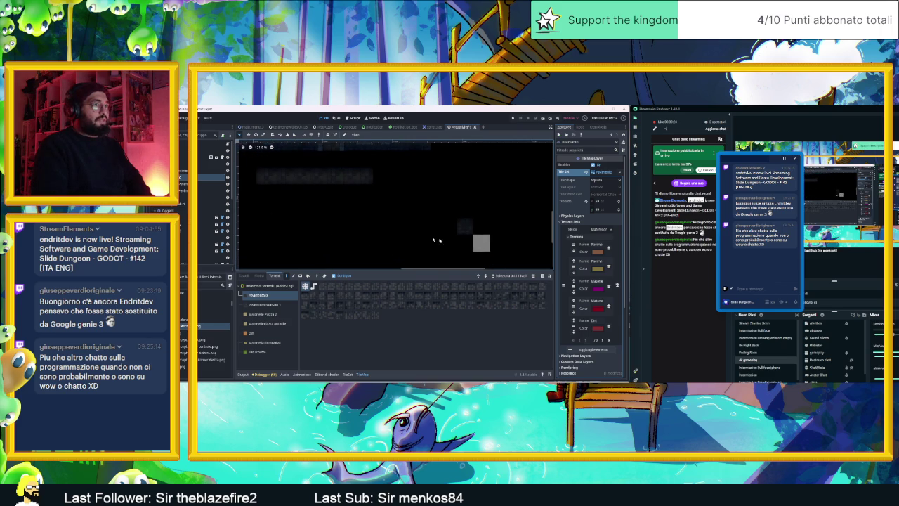
mouse_move(413, 228)
left_mouse_down()
mouse_move(313, 229)
mouse_move(281, 203)
mouse_move(352, 223)
mouse_move(316, 201)
mouse_move(462, 227)
left_mouse_up()
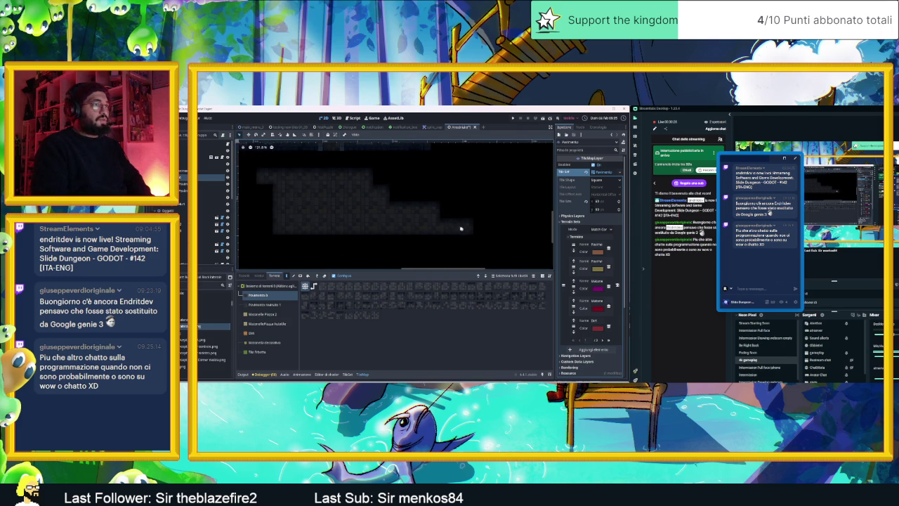
left_click(498, 176)
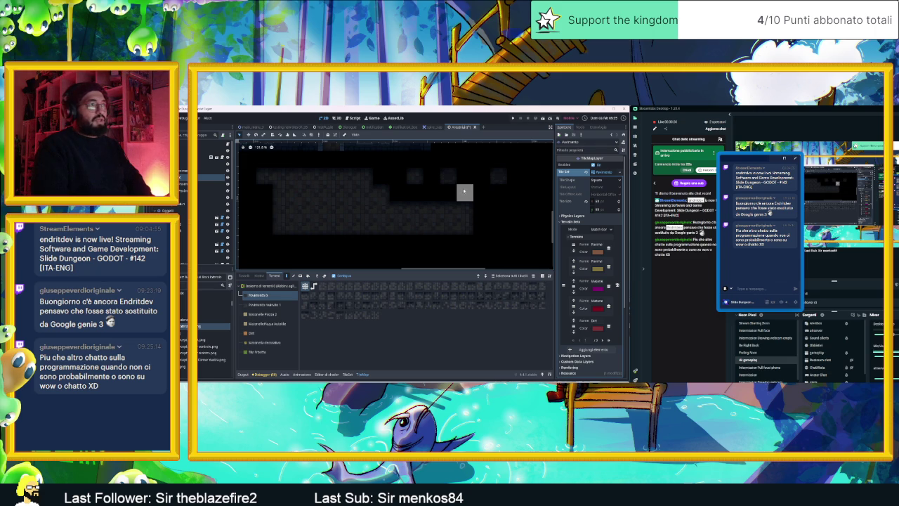
Erase the floor strips, undo three erases, then erase the remaining floor leaving one grey tile
left_click_drag(464, 211, 309, 210)
mouse_move(464, 211)
left_mouse_down()
mouse_move(321, 233)
mouse_move(261, 176)
mouse_move(345, 181)
mouse_move(291, 188)
left_mouse_up()
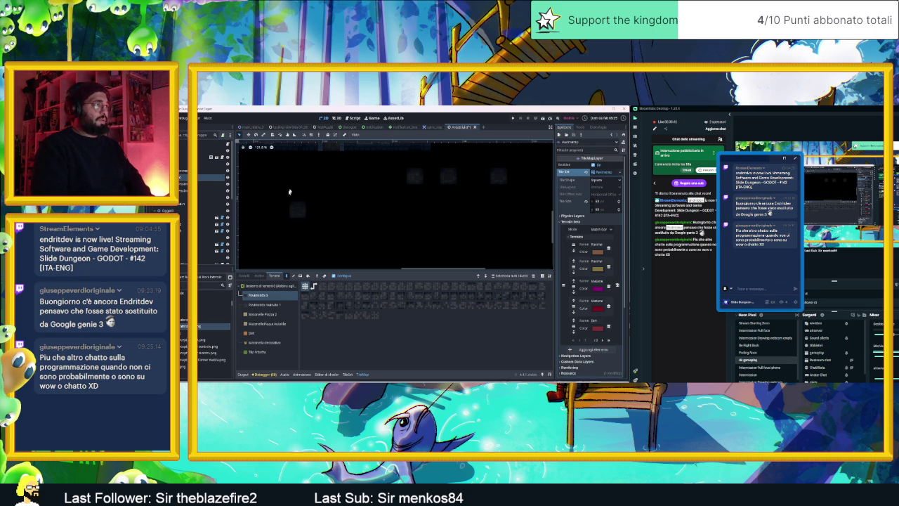
key("ctrl+z")
key("ctrl+z")
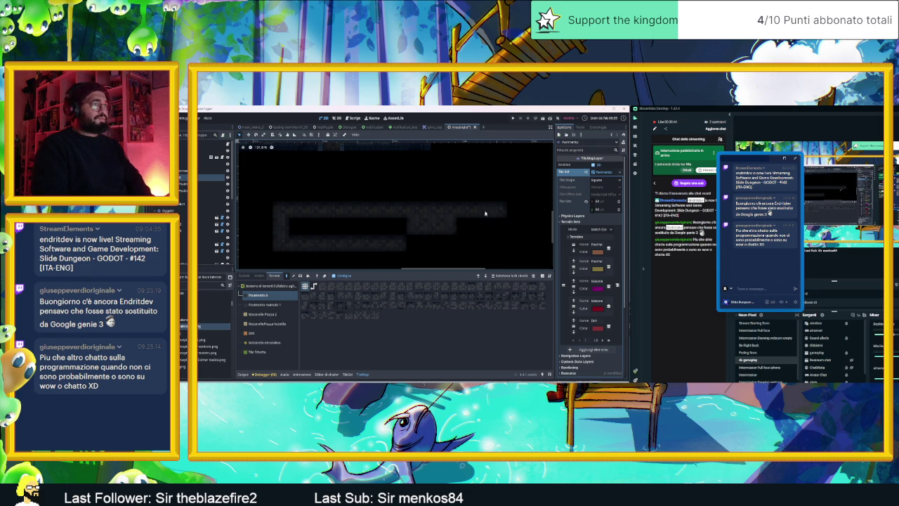
key("ctrl+z")
key("ctrl+z")
key("ctrl+z")
key("ctrl+z")
key("ctrl+z")
key("ctrl+z")
key("ctrl+z")
key("ctrl+z")
key("ctrl+z")
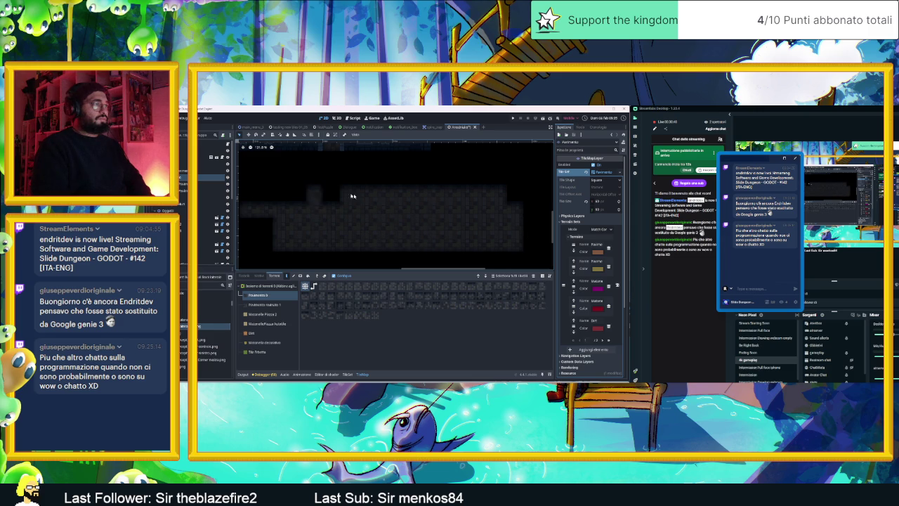
key("ctrl+z")
key("ctrl+z")
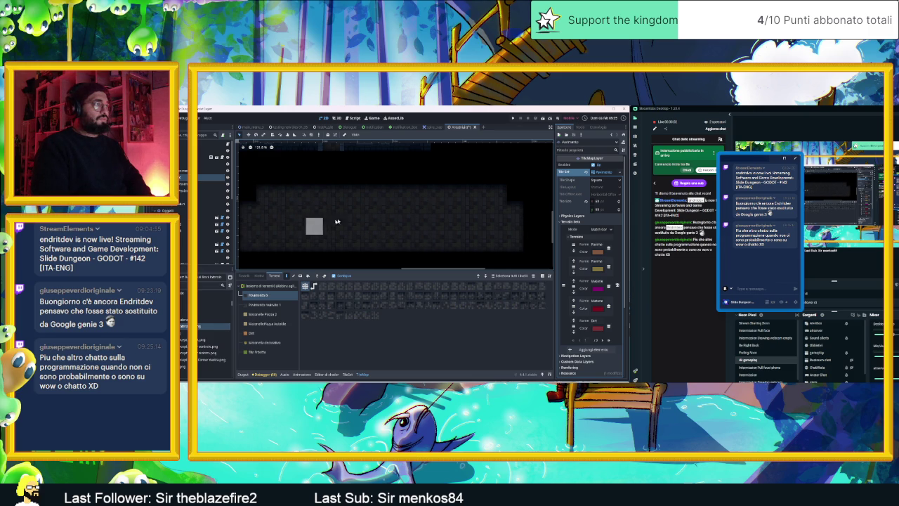
scroll(338, 222, "down", 2)
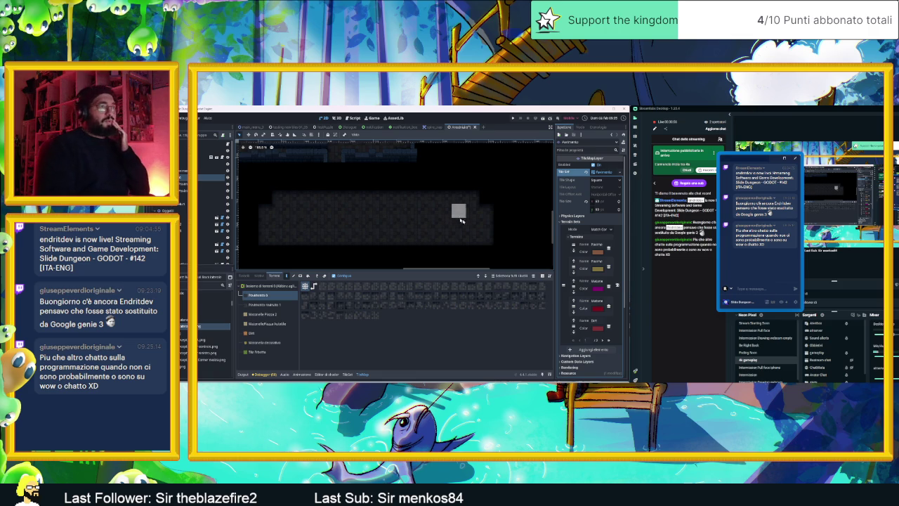
mouse_move(478, 225)
left_mouse_down()
mouse_move(288, 225)
mouse_move(450, 215)
left_mouse_up()
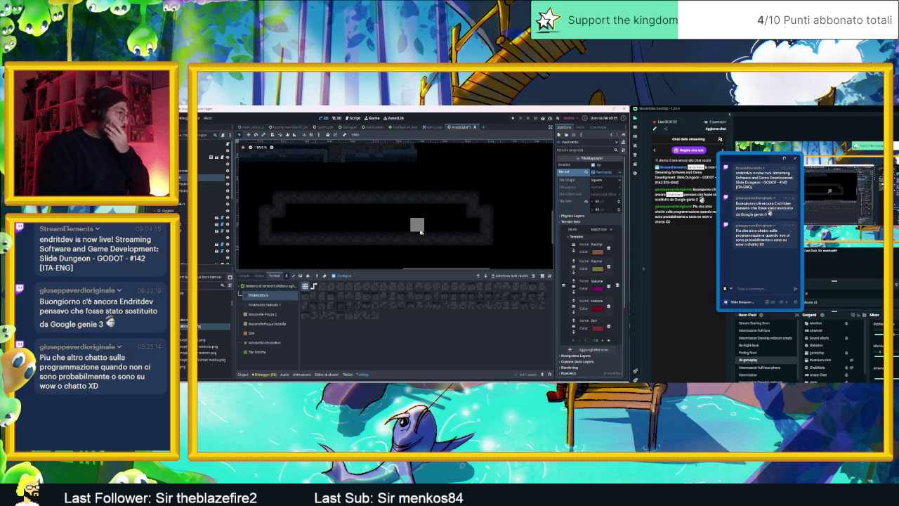
mouse_move(449, 248)
left_mouse_down()
mouse_move(468, 200)
mouse_move(277, 201)
mouse_move(267, 235)
mouse_move(435, 238)
left_mouse_up()
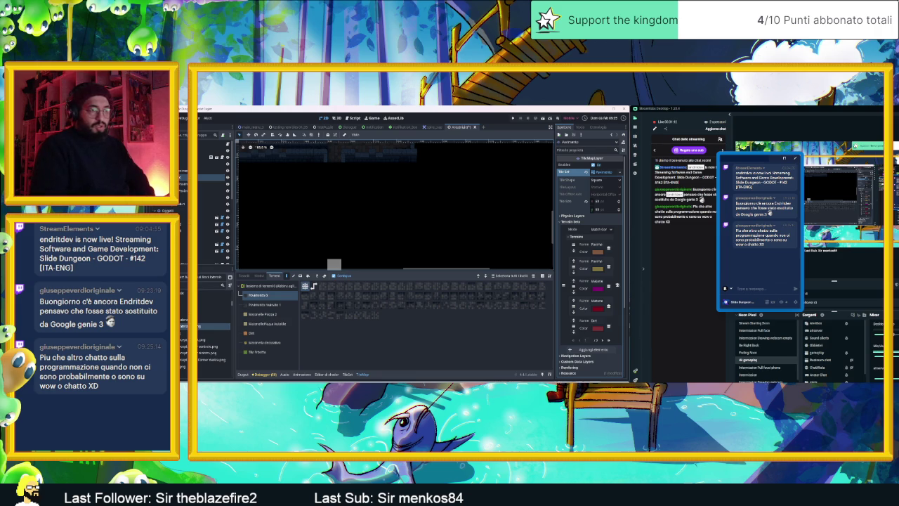
Return to the browser's Google results and open the Reddit thread on randomizing autotiles
key("alt+Tab")
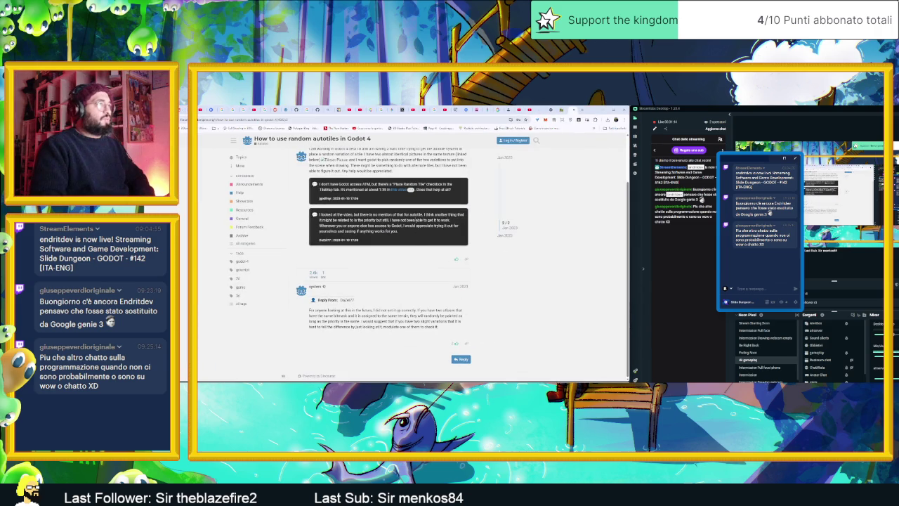
key("alt+Left")
scroll(399, 243, "down", 2)
scroll(308, 292, "down", 1)
left_click(288, 278)
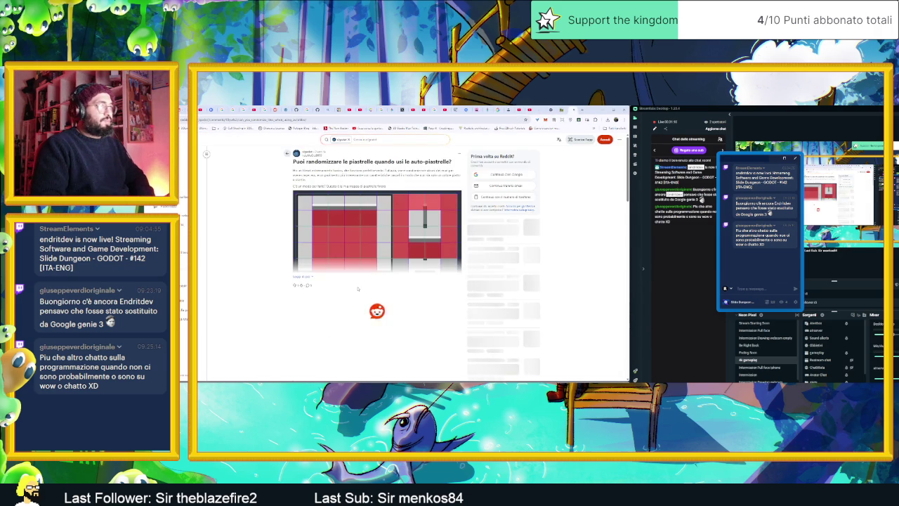
Read through the thread's comments and follow the Godot docs link on scattering
scroll(366, 262, "down", 3)
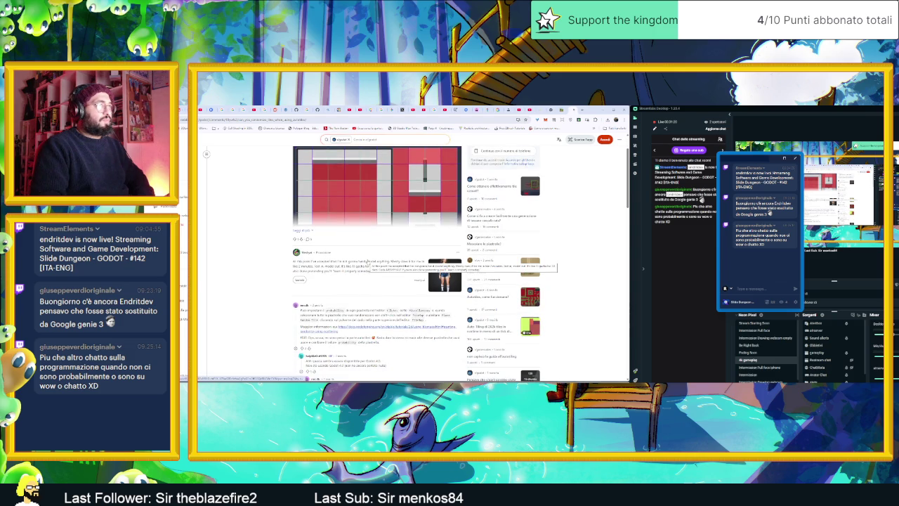
scroll(366, 262, "down", 2)
scroll(367, 262, "down", 3)
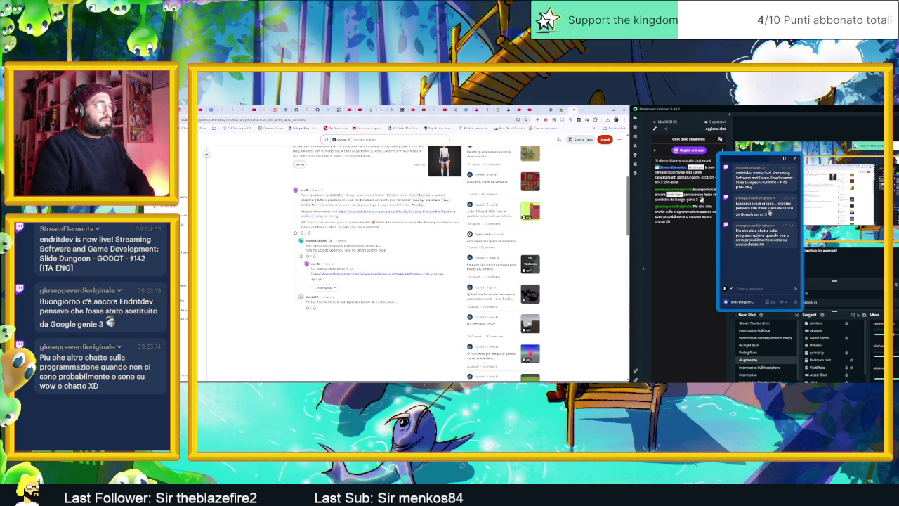
scroll(366, 262, "up", 1)
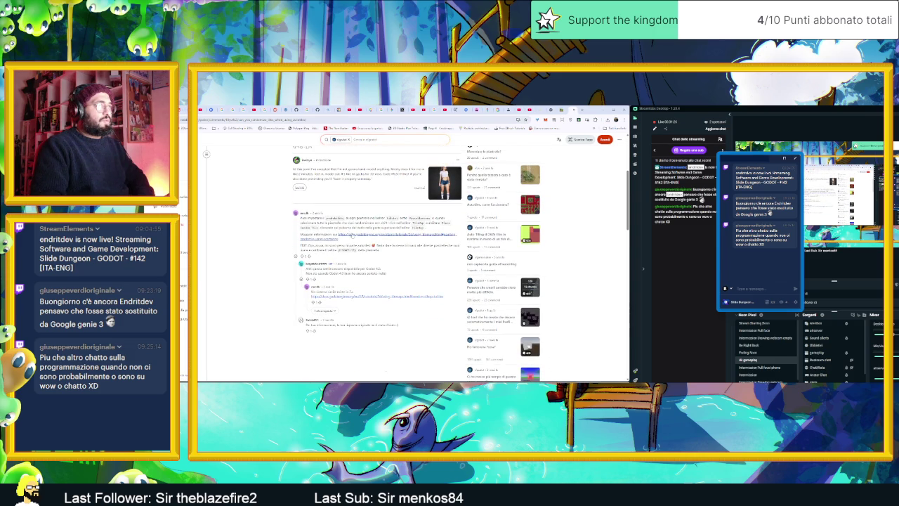
scroll(367, 262, "up", 1)
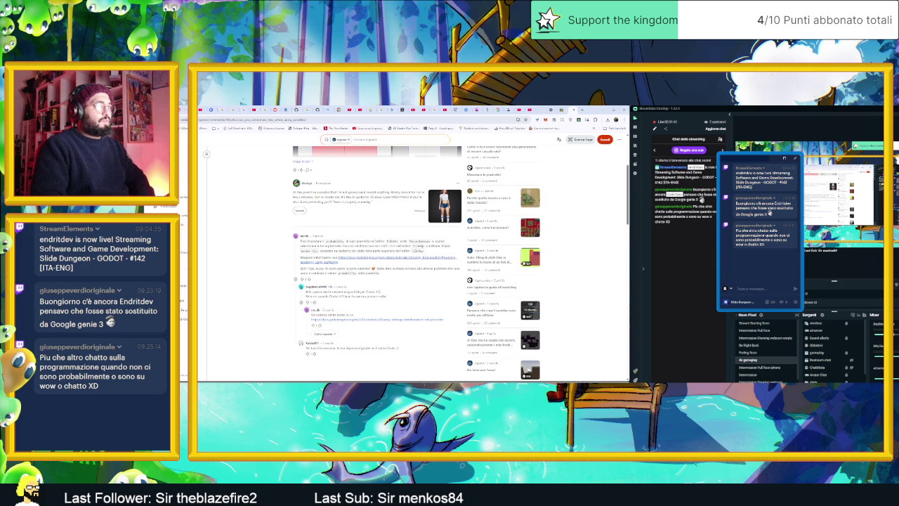
left_click(353, 258)
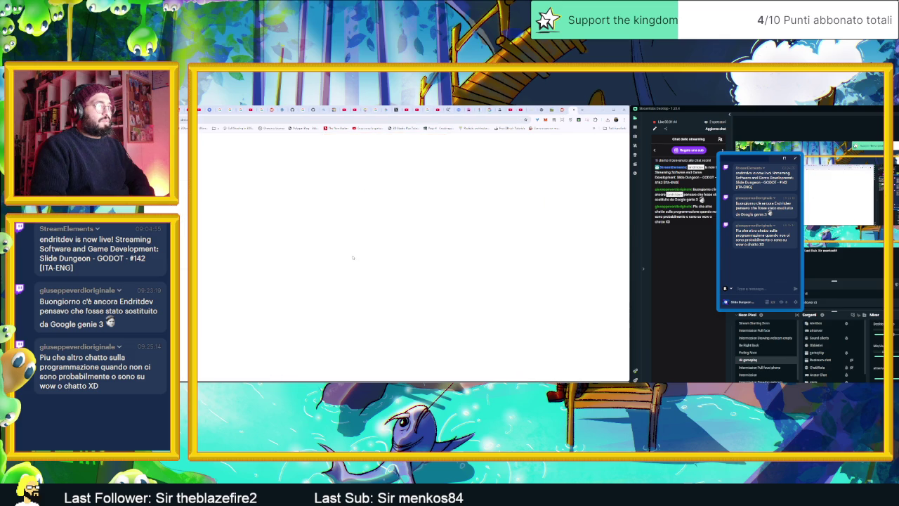
Scroll through the Godot docs TileMaps sections on scattering and terrains
scroll(353, 258, "down", 2)
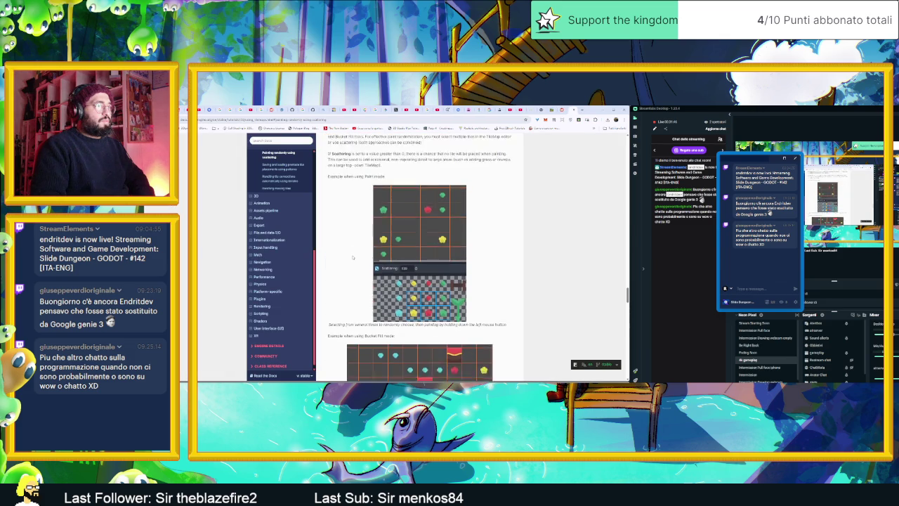
scroll(353, 258, "down", 3)
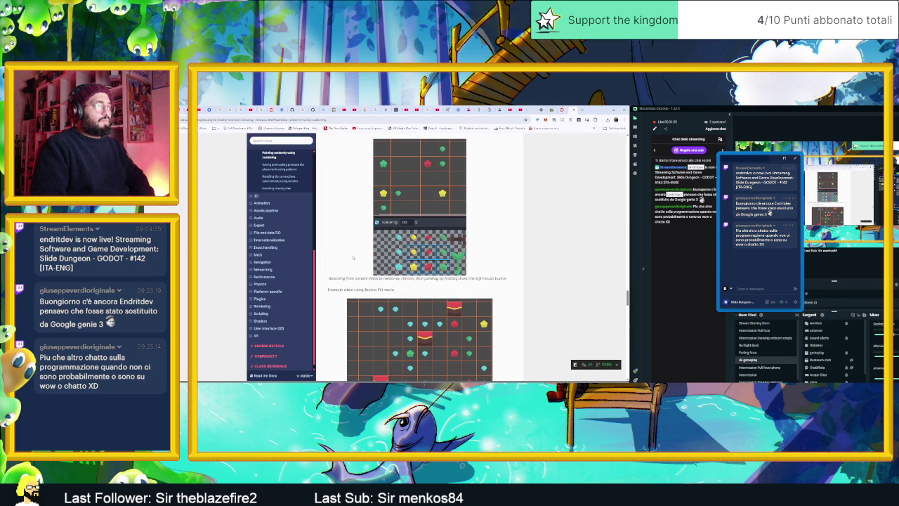
scroll(352, 256, "down", 2)
scroll(350, 263, "down", 2)
scroll(347, 272, "up", 2)
scroll(347, 273, "down", 2)
scroll(347, 273, "up", 2)
scroll(347, 274, "down", 1)
scroll(347, 274, "down", 2)
scroll(347, 273, "down", 3)
scroll(347, 273, "down", 1)
scroll(347, 273, "down", 1)
scroll(347, 274, "down", 2)
scroll(347, 273, "down", 1)
scroll(346, 272, "down", 2)
scroll(346, 273, "down", 1)
scroll(346, 273, "down", 2)
scroll(346, 272, "down", 1)
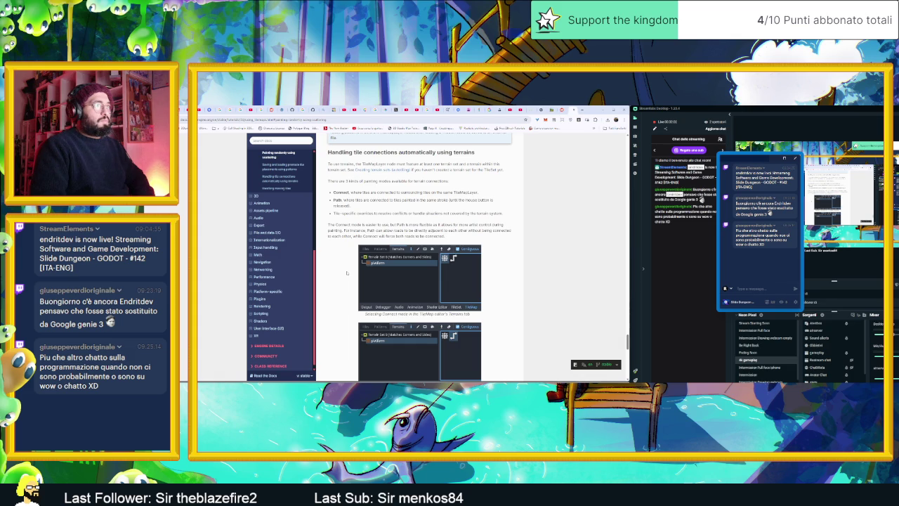
scroll(346, 273, "down", 3)
scroll(347, 273, "down", 1)
scroll(346, 272, "down", 3)
scroll(347, 273, "down", 1)
Open a new Google tab and focus its search box
key("ctrl+t")
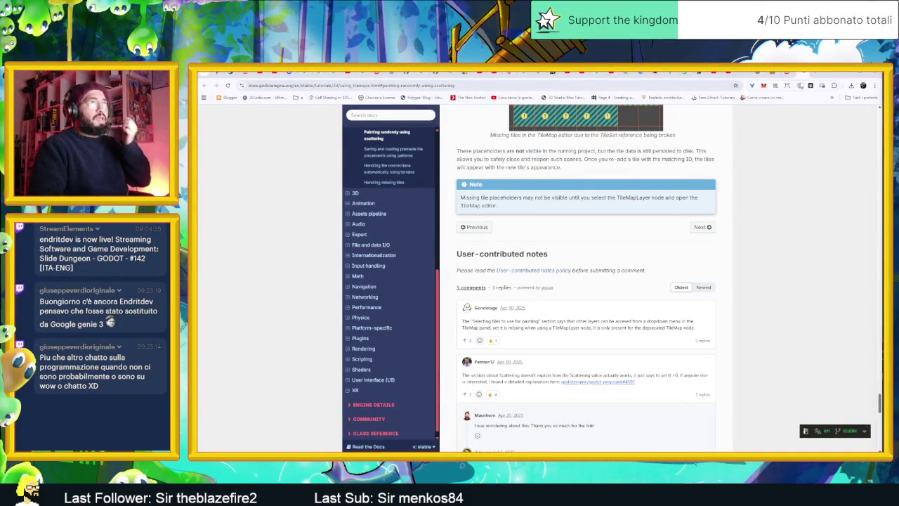
key("ctrl+t")
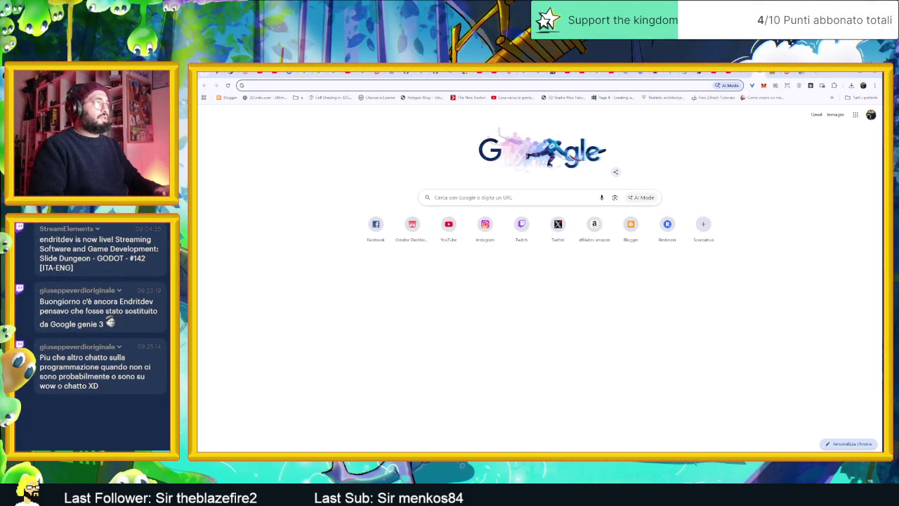
left_click(506, 198)
Search Google for 'Autotile and alternatives godot' and open the terrain autotiling tutorial video
type("A")
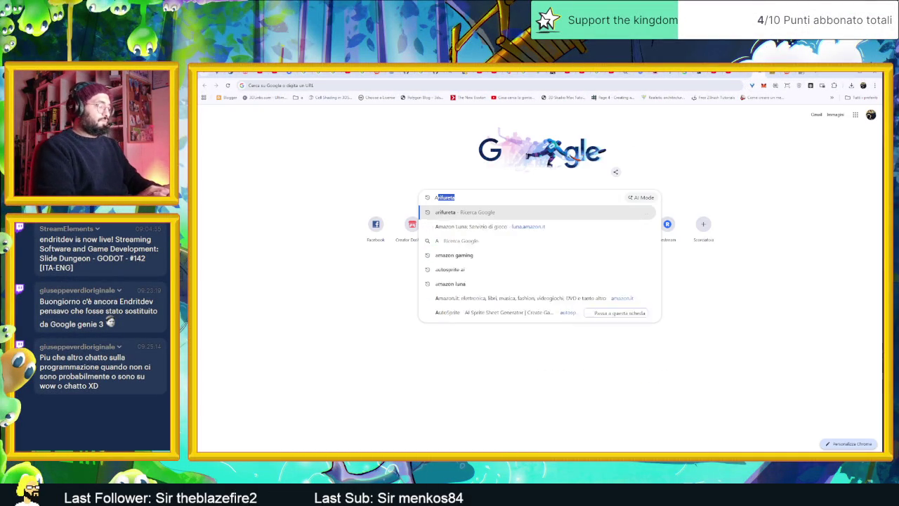
type("utotile and random")
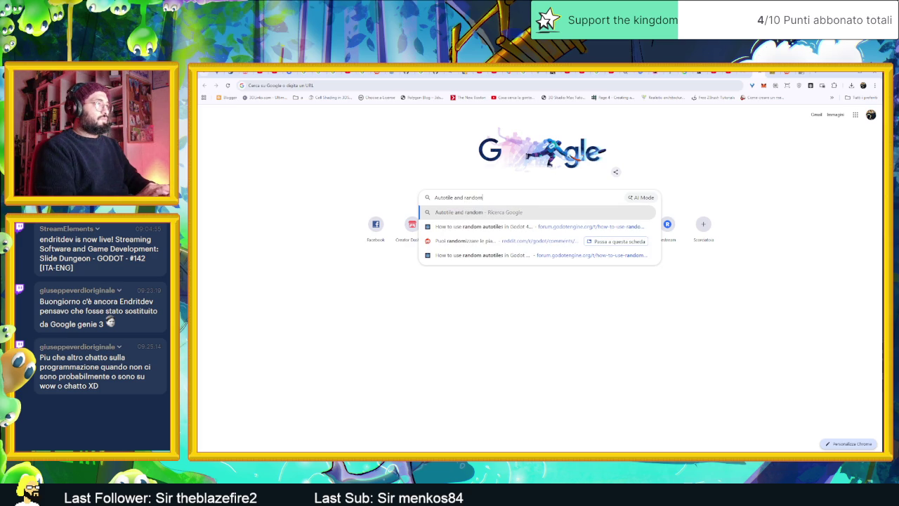
key("BackSpace")
key("BackSpace")
key("BackSpace")
key("BackSpace")
key("BackSpace")
key("BackSpace")
type("alternatives ")
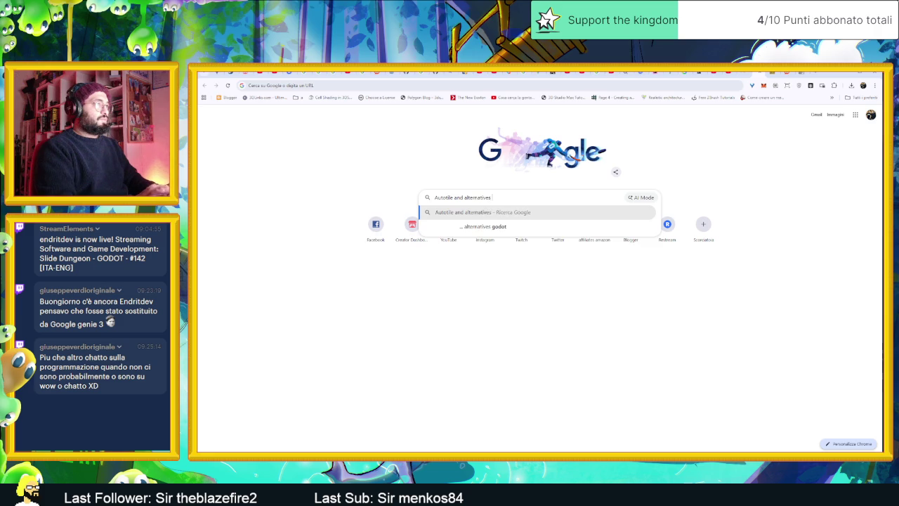
type("godot")
key("Return")
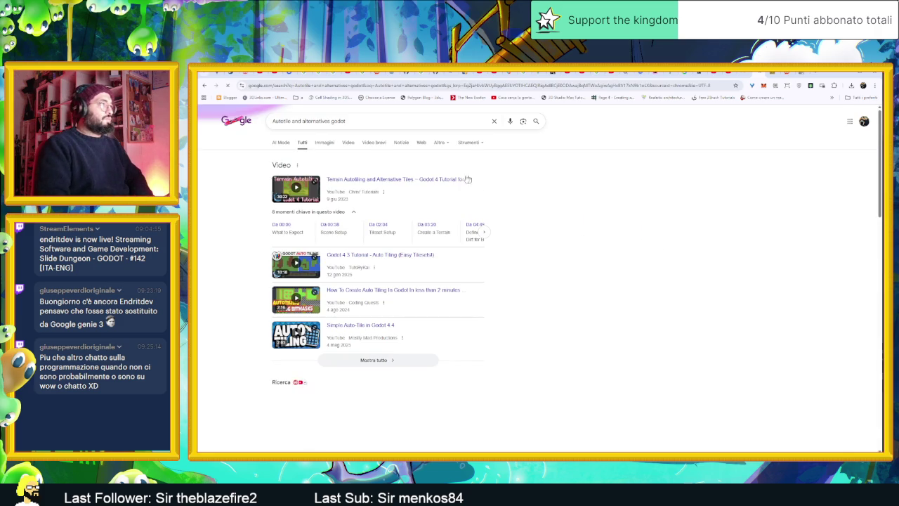
left_click(409, 181)
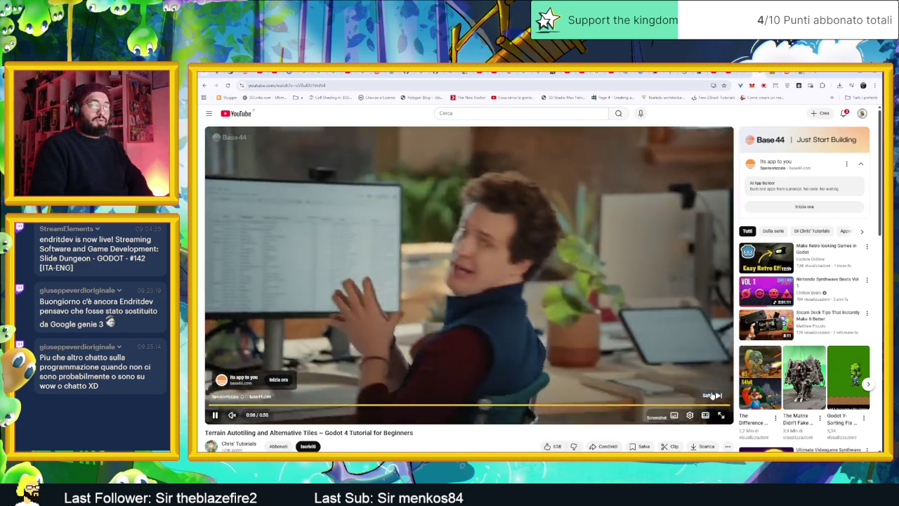
Skip the ad and jump the tutorial ahead to its Dirt terrain setup around 6:07
left_click(711, 395)
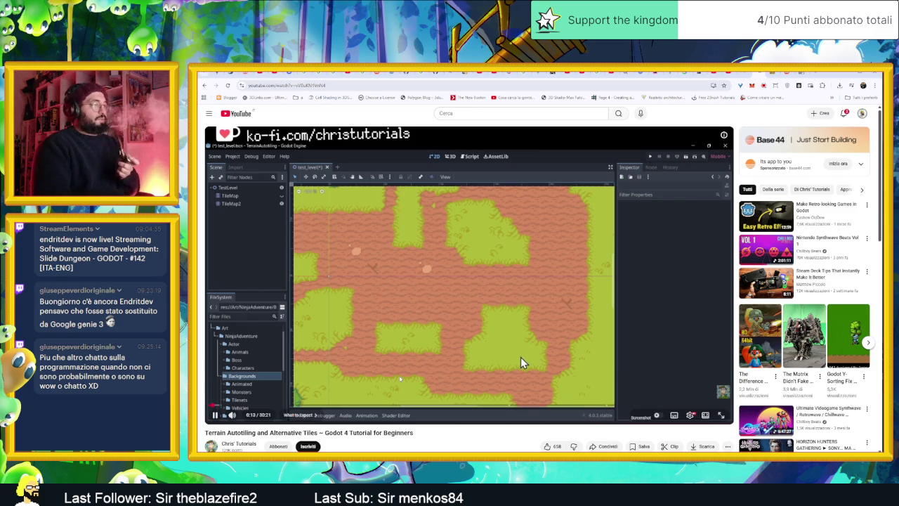
mouse_move(237, 406)
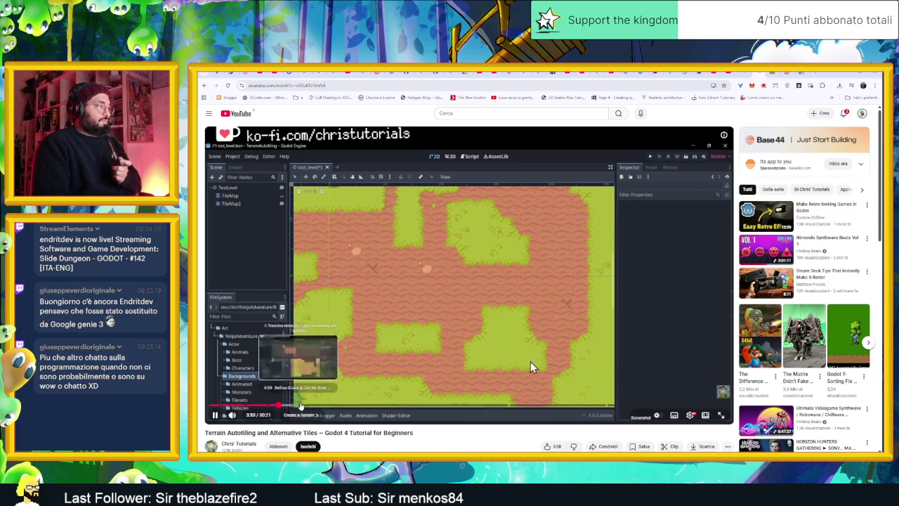
left_click(277, 406)
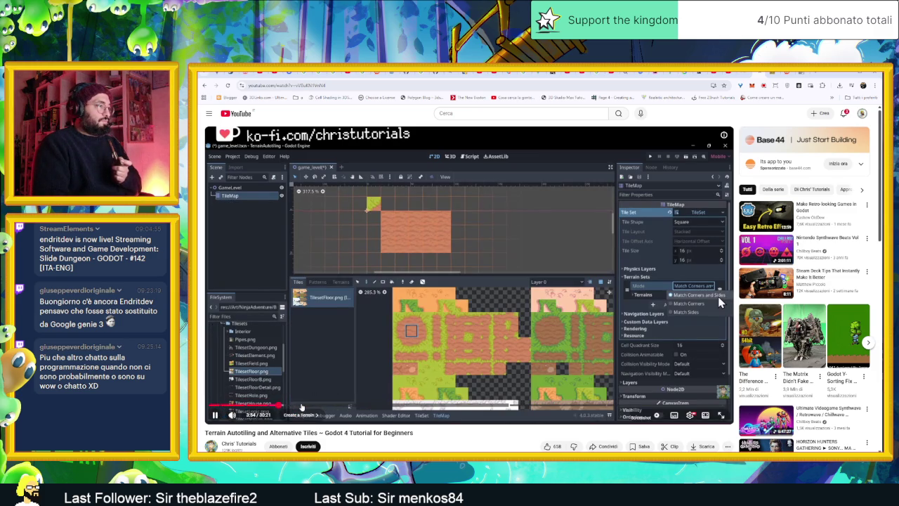
left_click(317, 406)
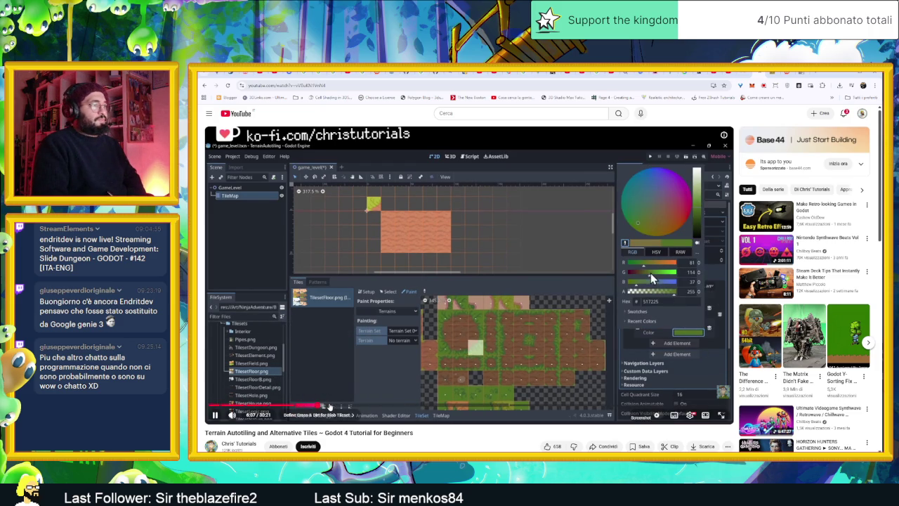
Seek the tutorial past 7:25 and 8:39 to about 9:53, where terrains are painted
left_click(329, 407)
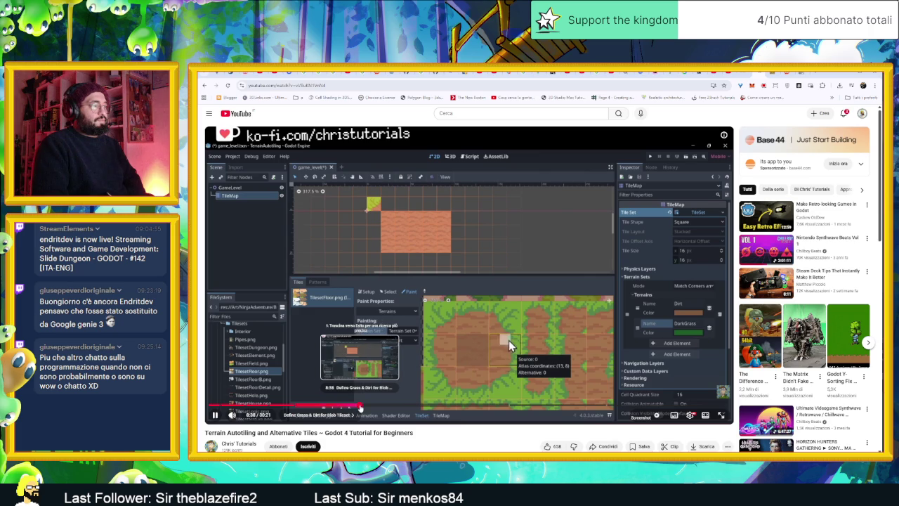
left_click(362, 408)
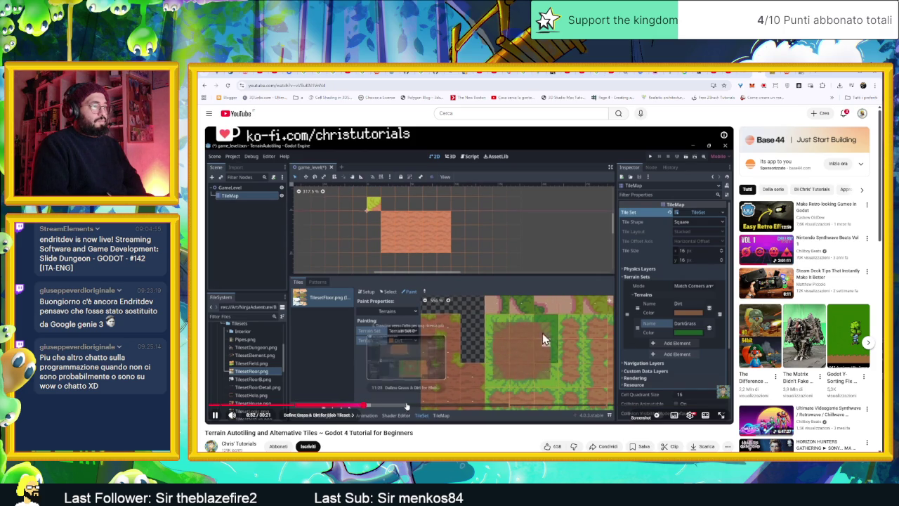
left_click(372, 406)
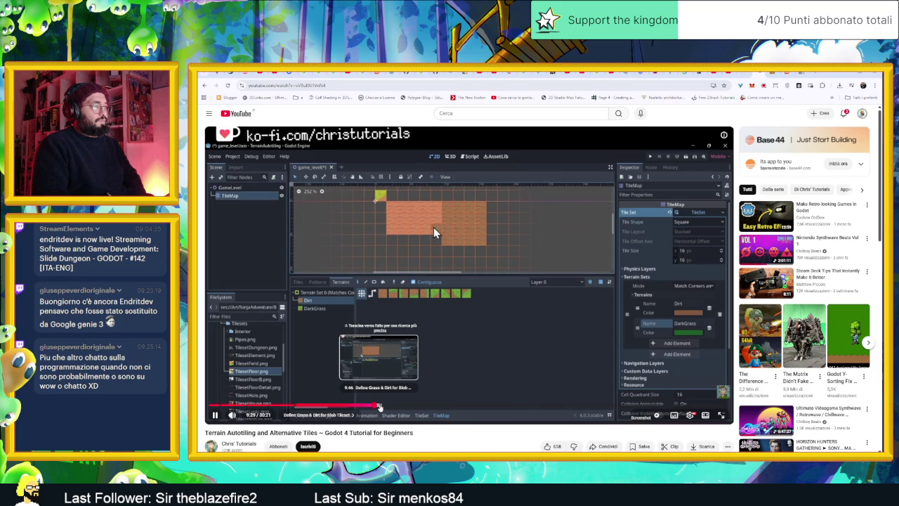
left_click(384, 407)
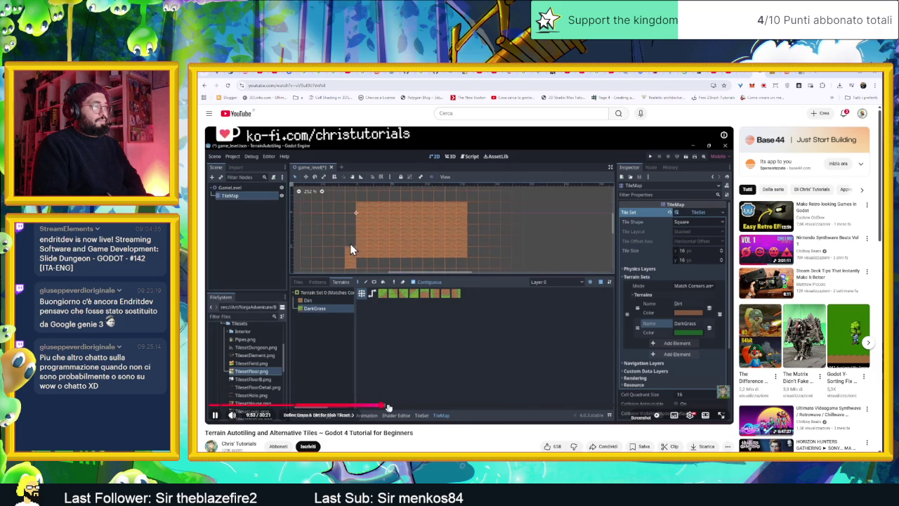
Skip the tutorial ahead, pause it at 15:46, then hold it at 16:28 on the grass-bordered dirt patch
left_click(390, 407)
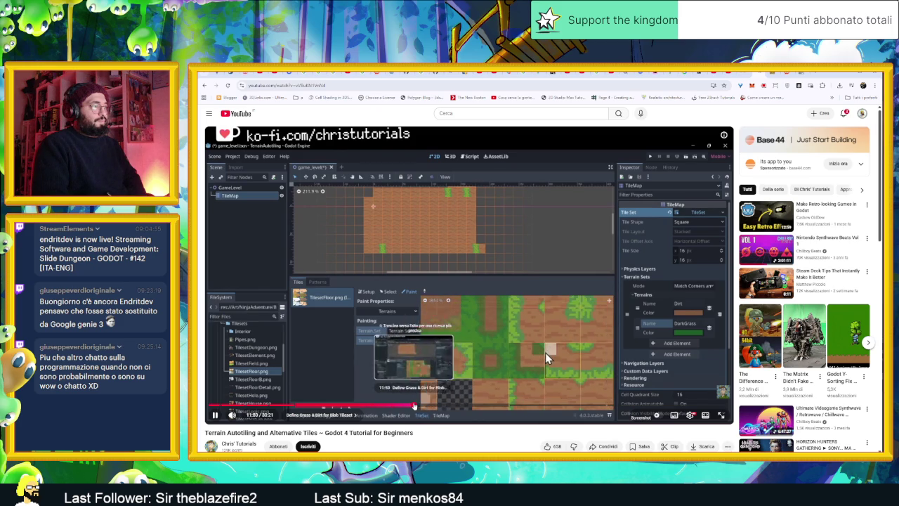
left_click(450, 405)
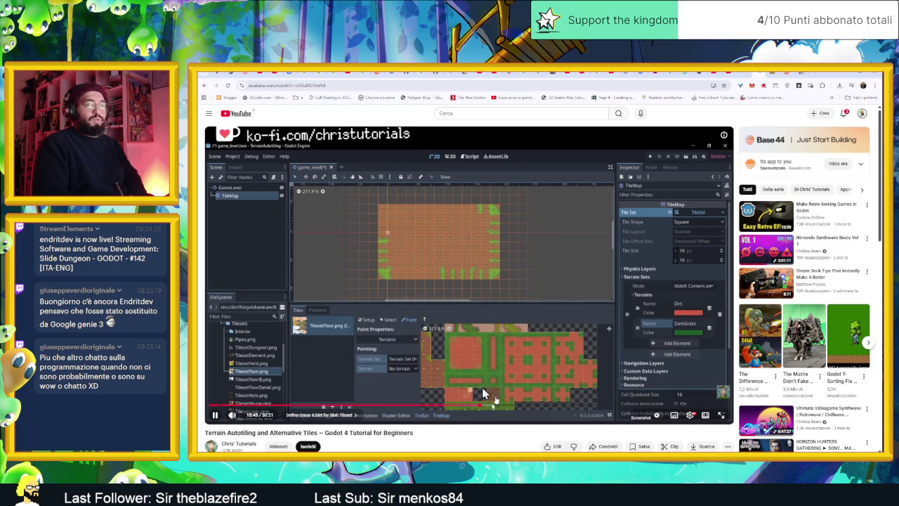
left_click(493, 362)
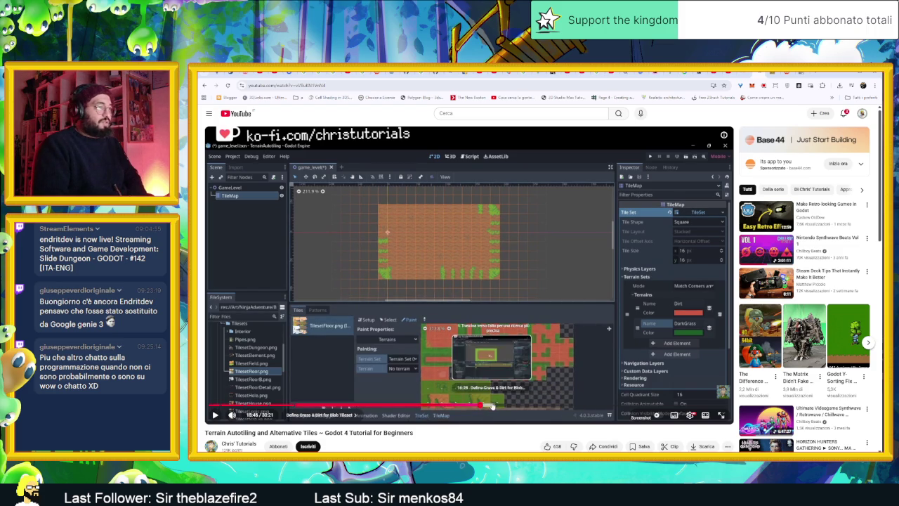
left_click(493, 406)
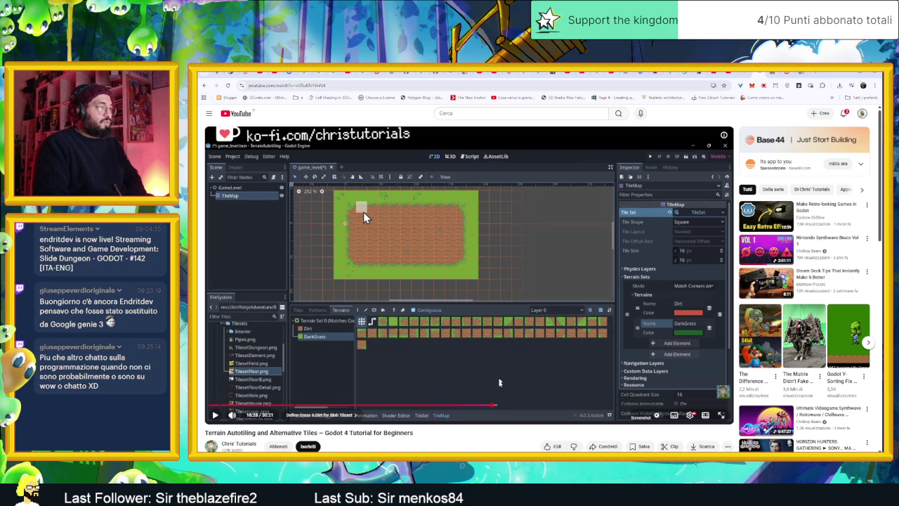
Rewind the tutorial to about 16:06 and pause it there
left_click(494, 386)
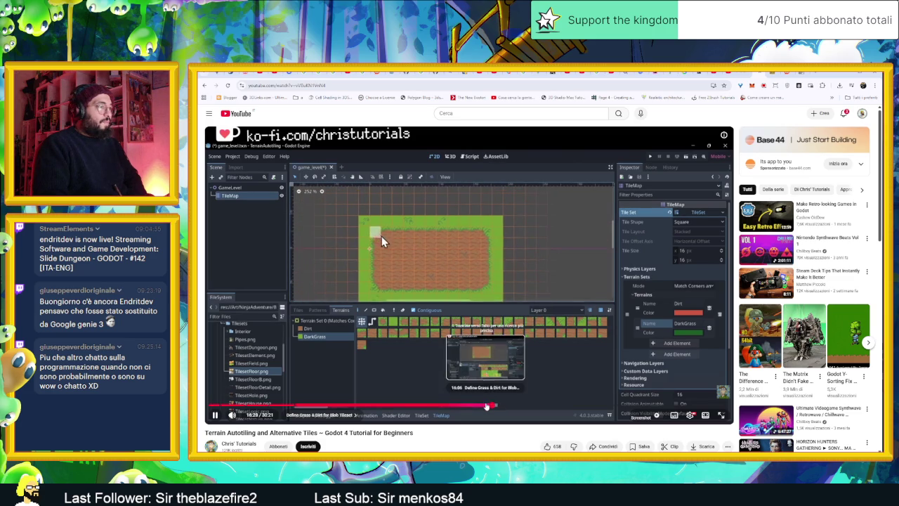
left_click(486, 406)
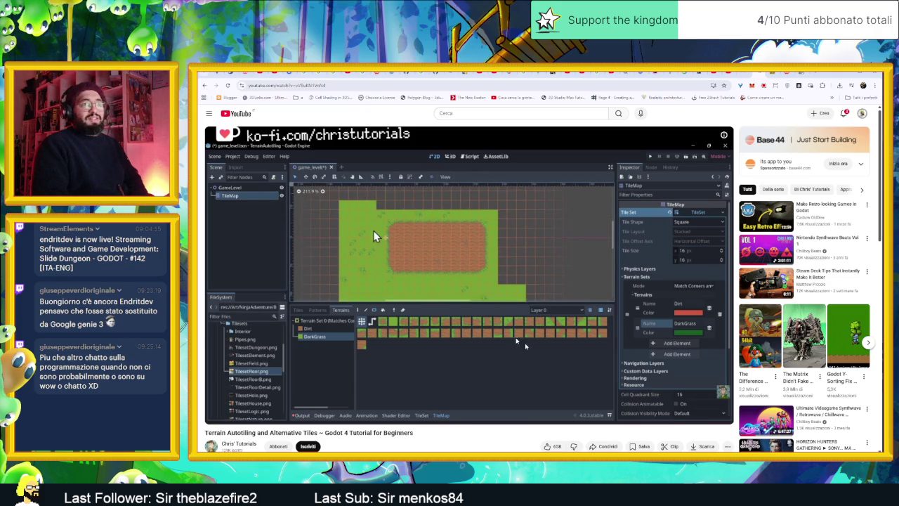
left_click(412, 204)
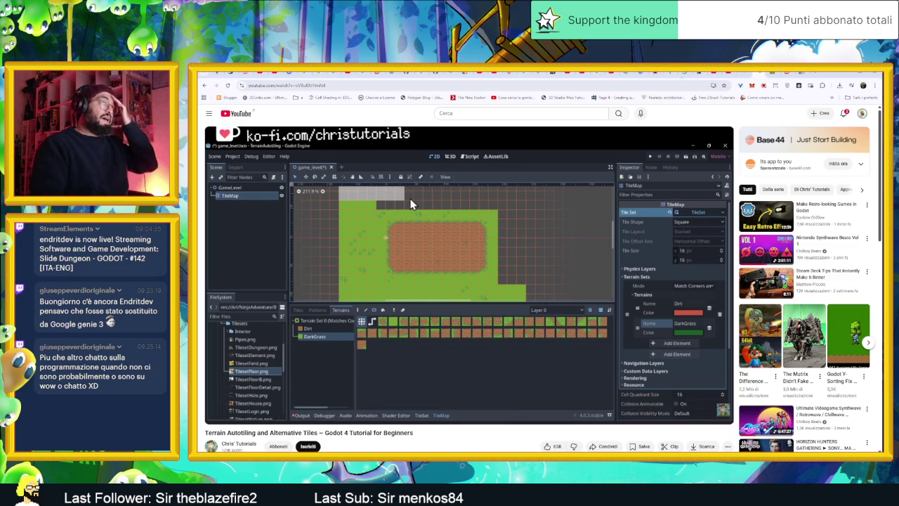
Glance at the YouTube notifications, then minimize the browser to reveal Godot
left_click(844, 114)
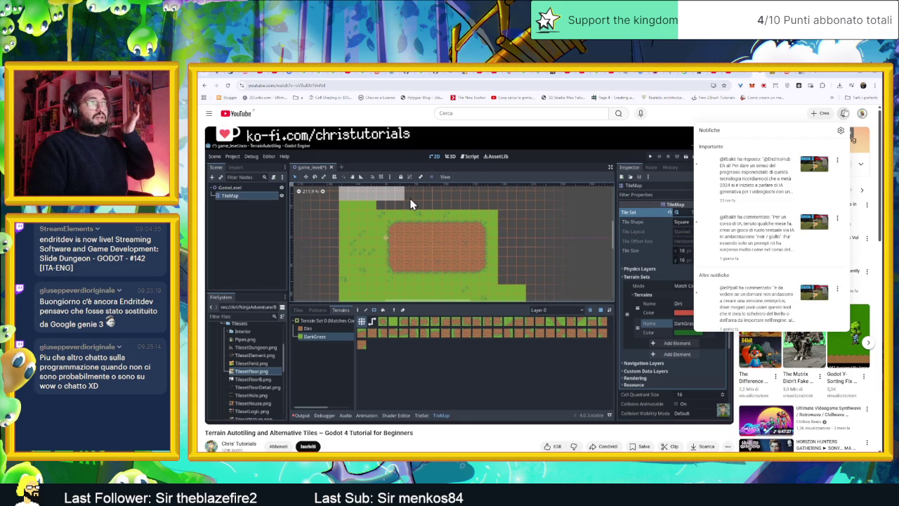
left_click(411, 204)
left_click(845, 78)
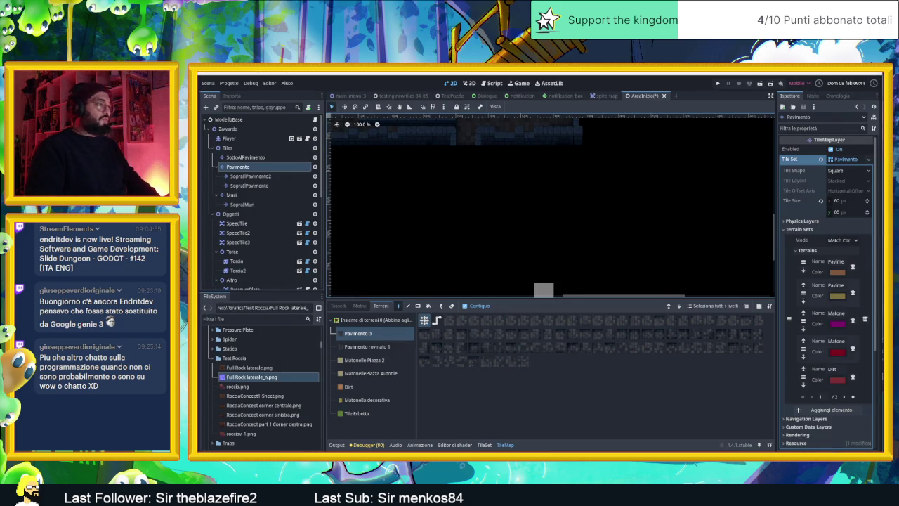
Change the floor tile's terrain value from 0 to 1 and review the Pavimento terrain tiles
left_click(485, 447)
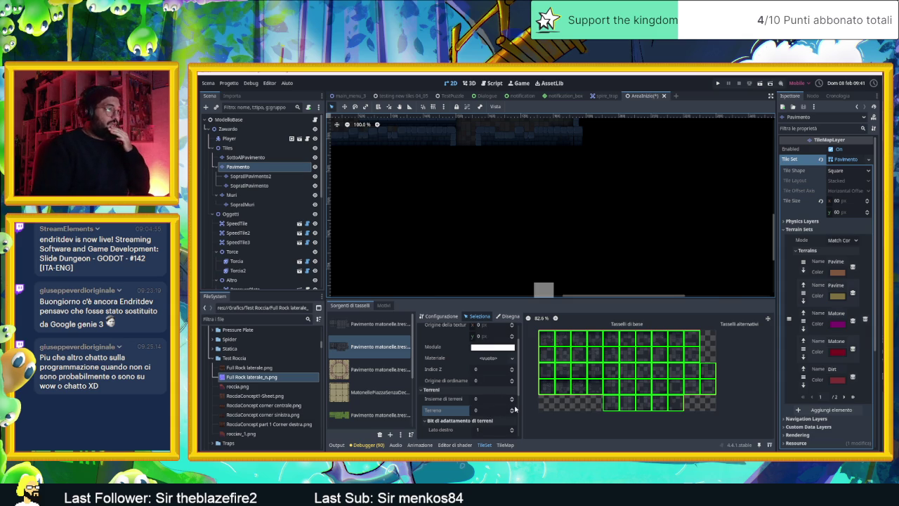
left_click(513, 408)
left_click(383, 345)
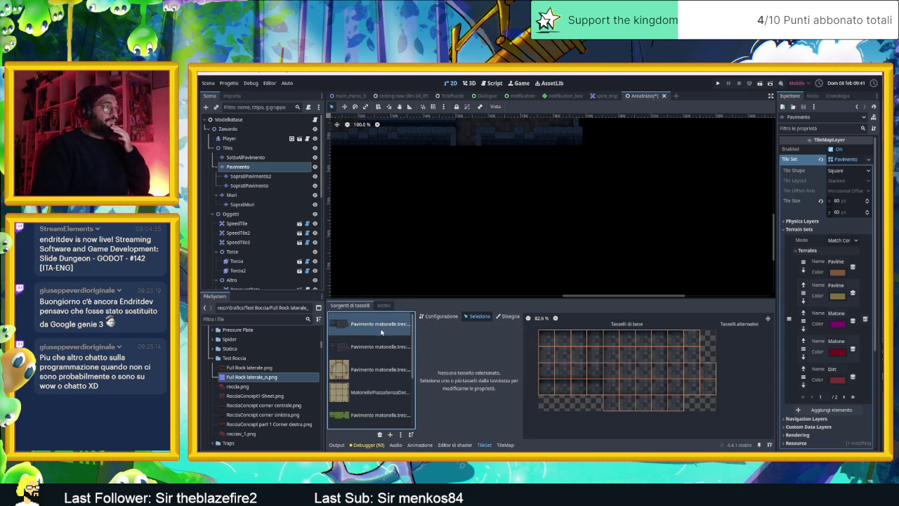
left_click(506, 445)
left_click(370, 347)
left_click(372, 333)
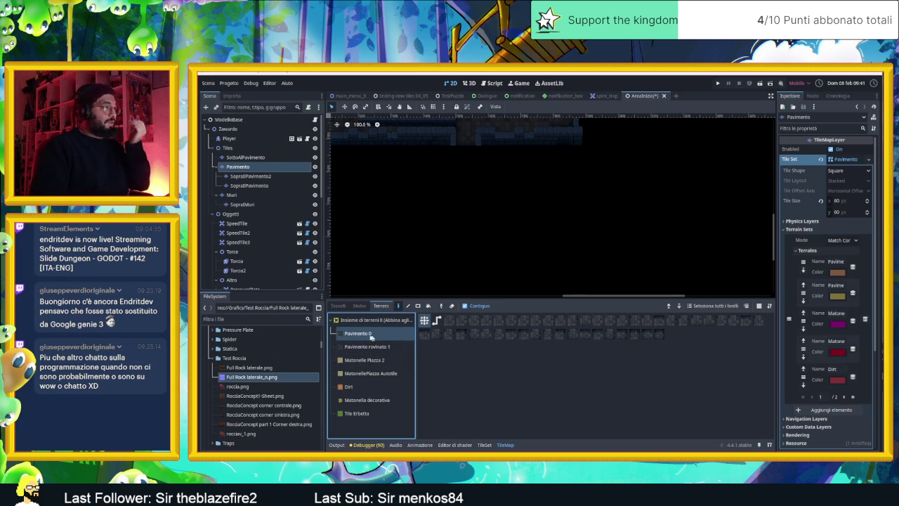
left_click(484, 445)
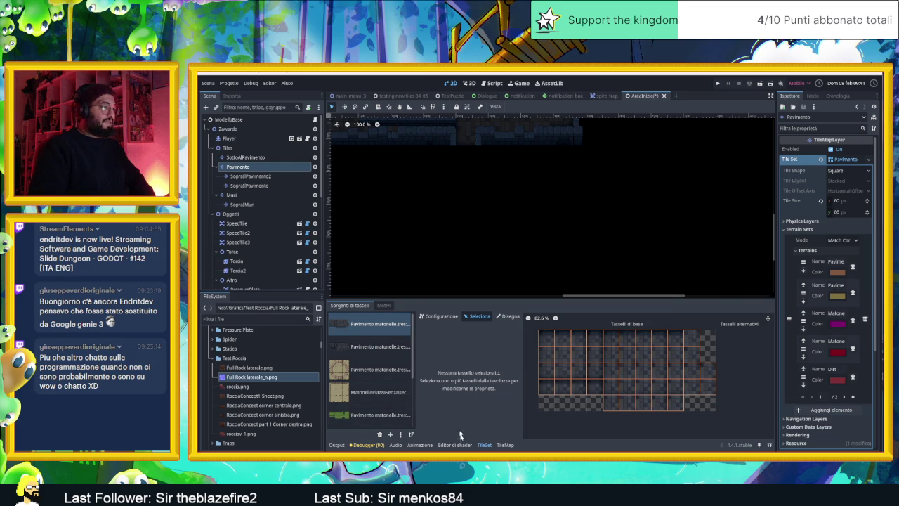
Reveal the atlas texture in FileSystem and open the Pavimenti folder in File Explorer
left_click(440, 316)
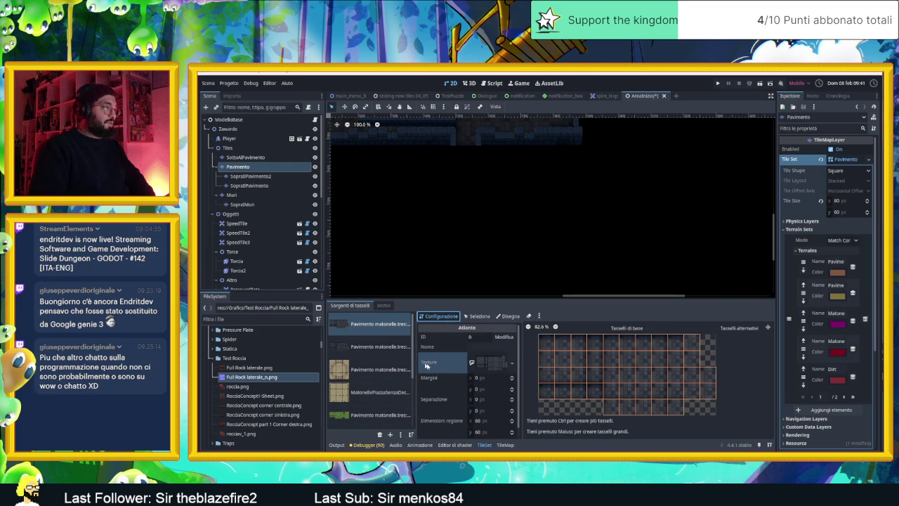
left_click(484, 363)
left_click(511, 393)
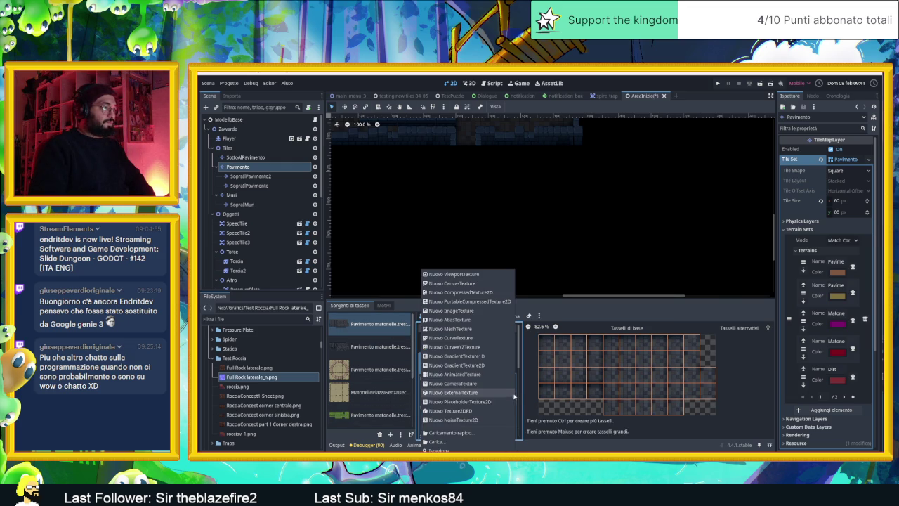
left_click(450, 450)
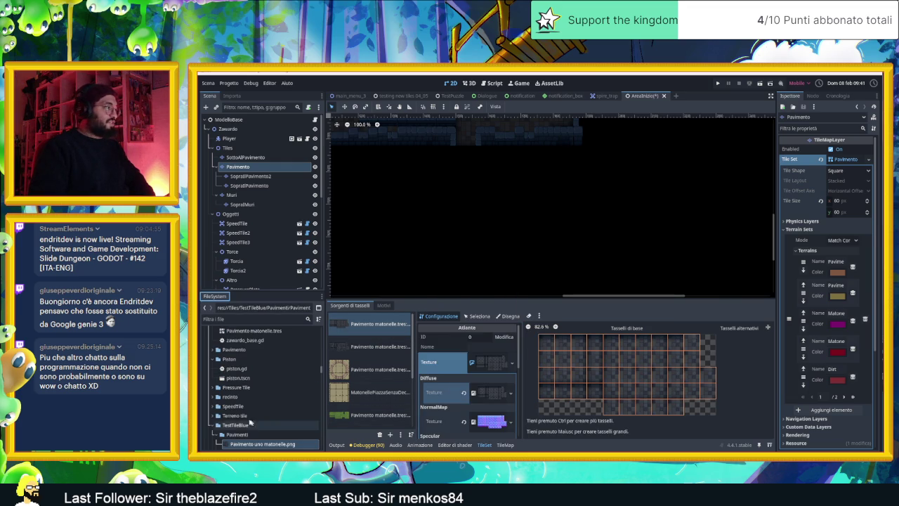
right_click(245, 406)
mouse_move(266, 379)
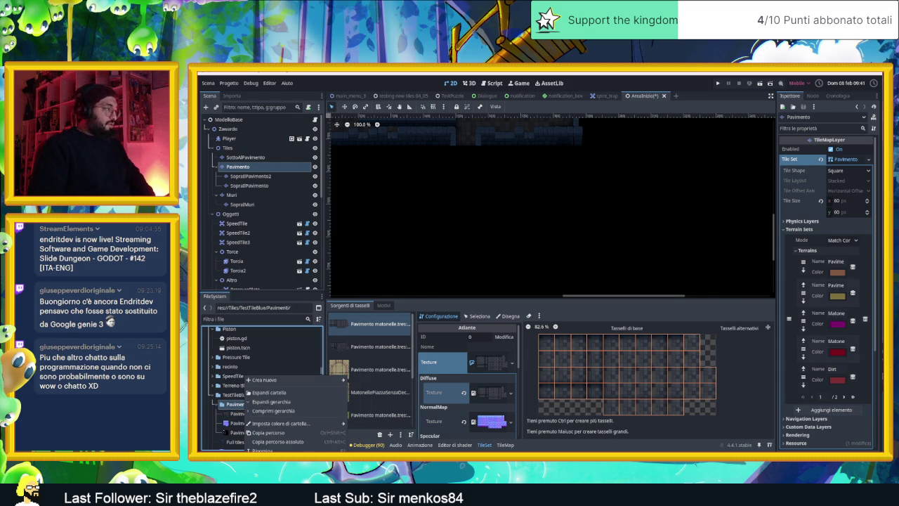
left_click(274, 451)
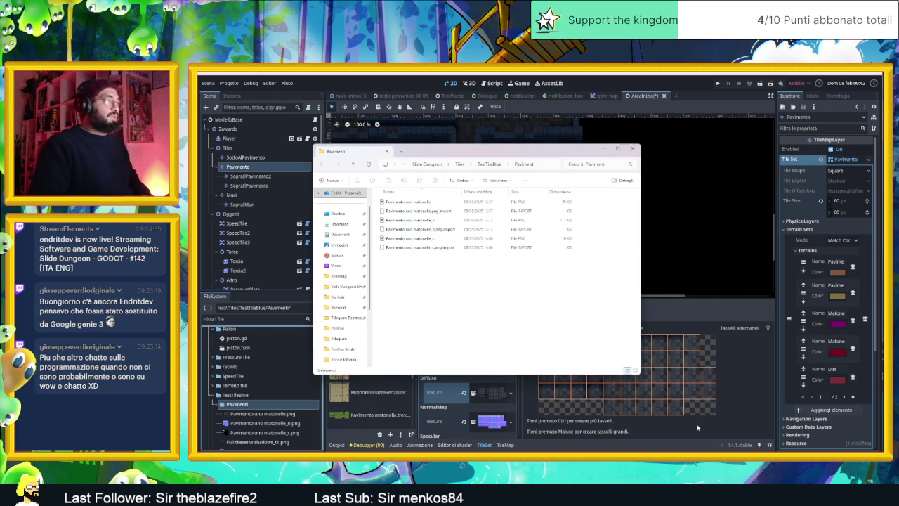
Preview Pavimento uno matonelle.png full size, then close it and switch back to Godot
left_click(636, 371)
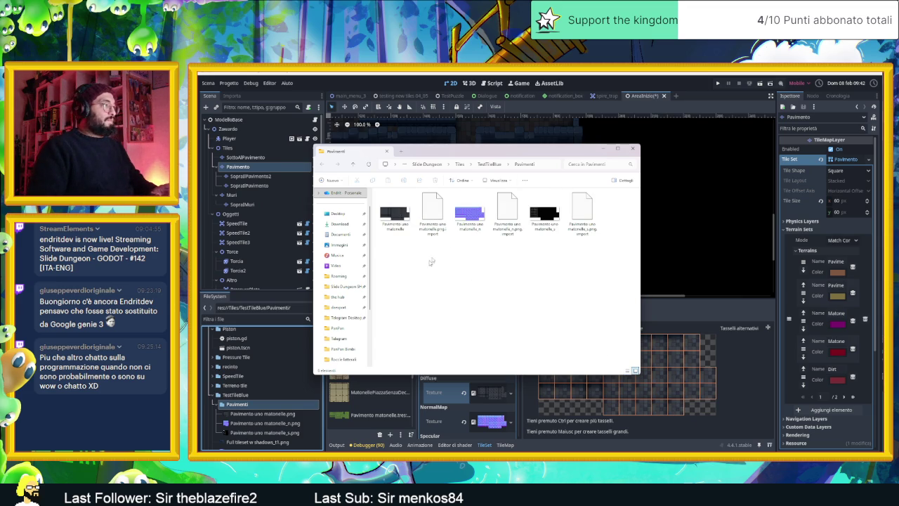
left_click(403, 216)
double_click(406, 220)
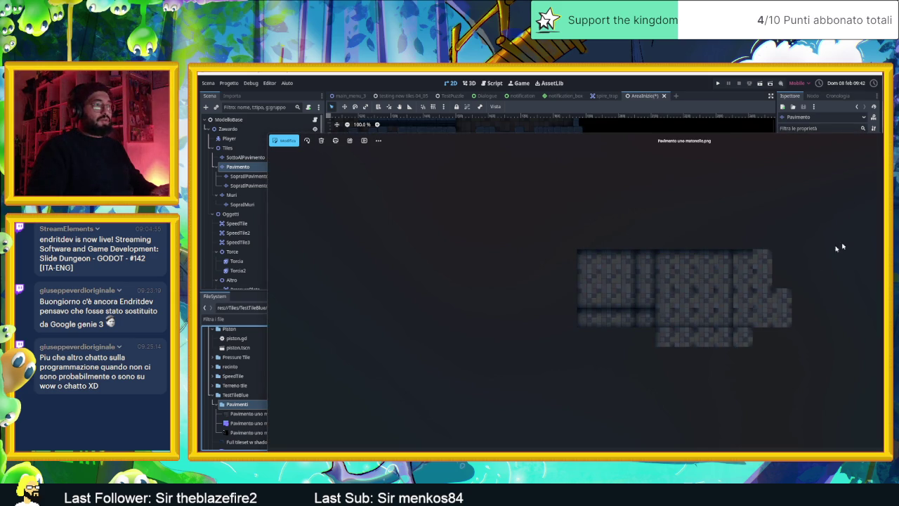
key("Escape")
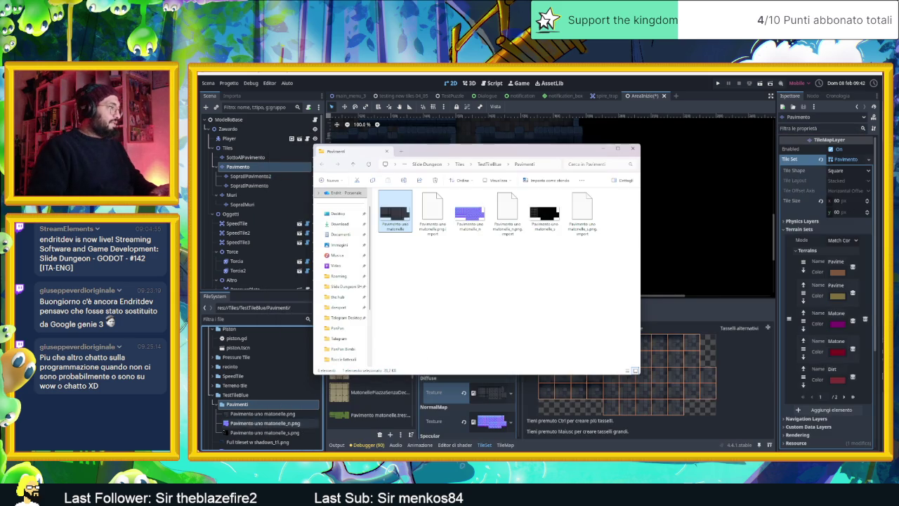
scroll(258, 420, "down", 2)
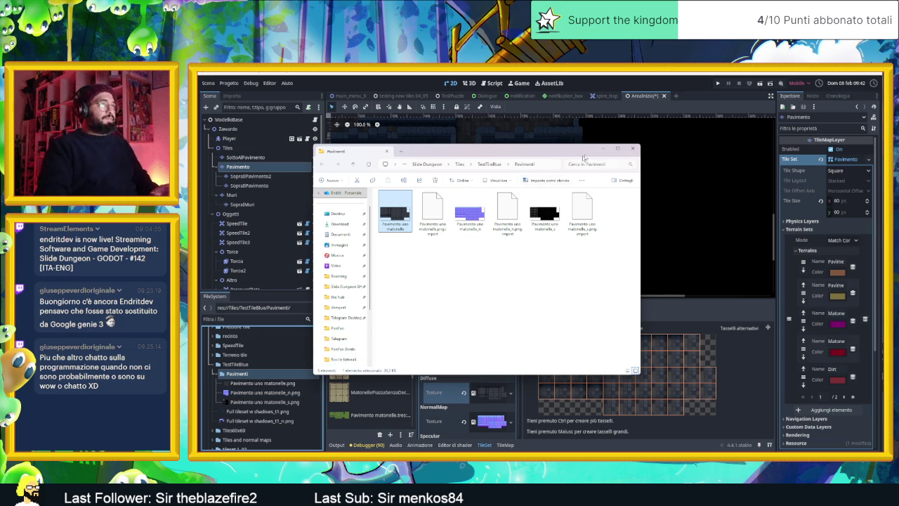
key("alt+Tab")
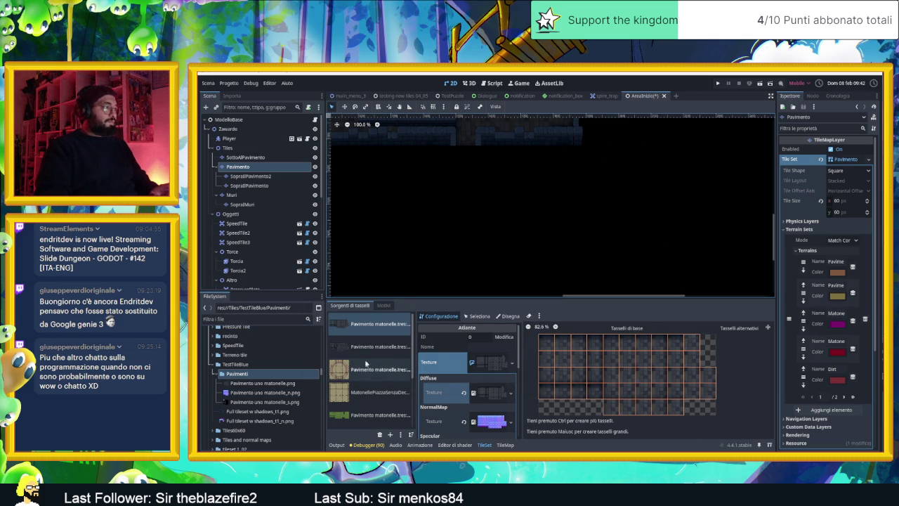
Reveal the second atlas texture in FileSystem and right-click its Tiles/Pavimento folder
left_click(364, 347)
left_click(512, 363)
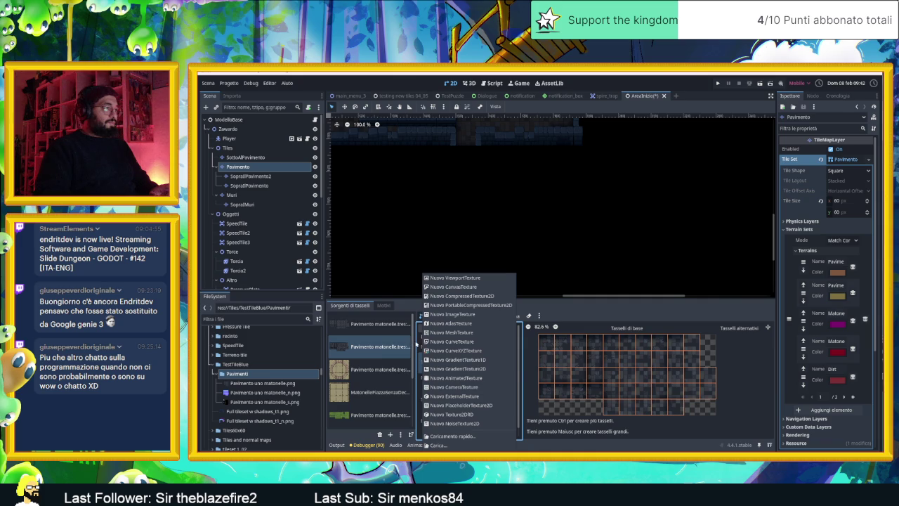
left_click(416, 343)
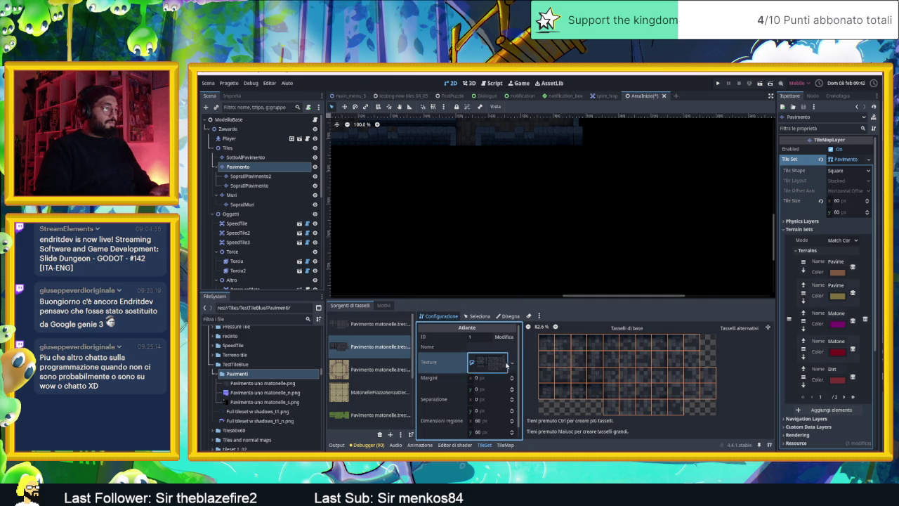
left_click(512, 362)
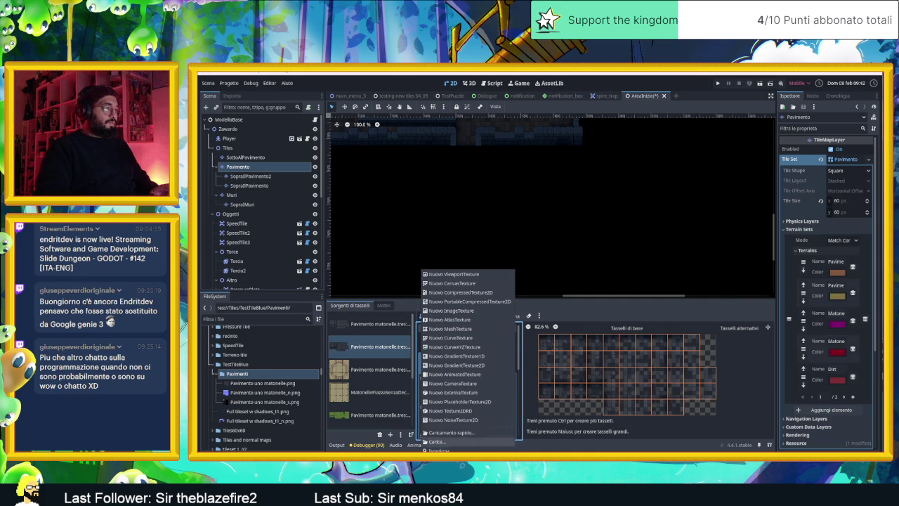
left_click(454, 450)
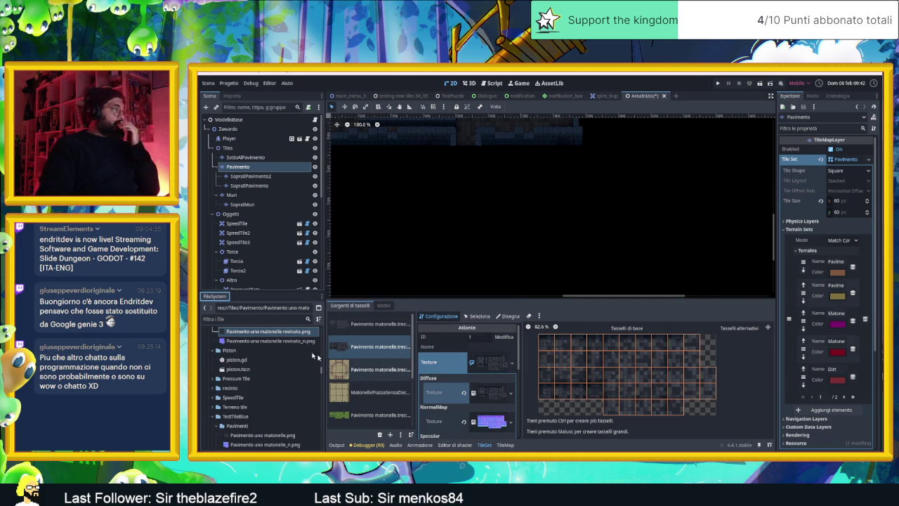
scroll(267, 379, "up", 3)
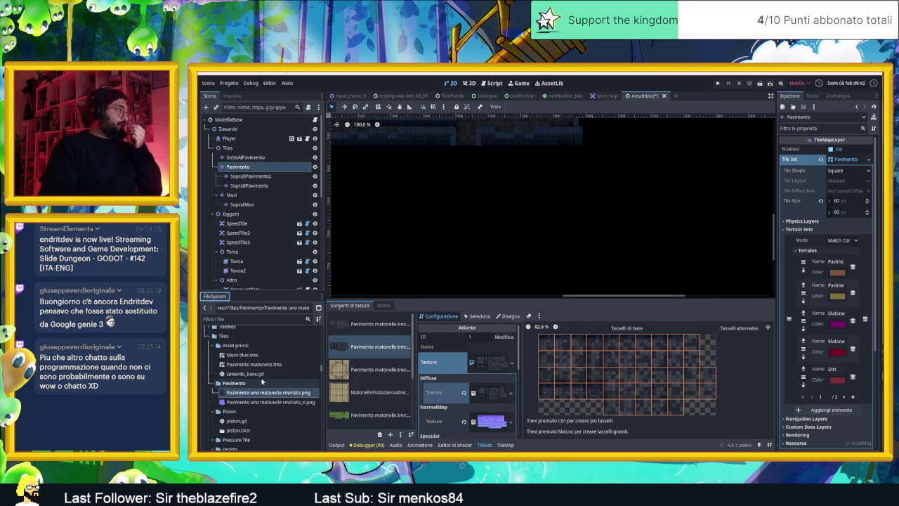
left_click(239, 384)
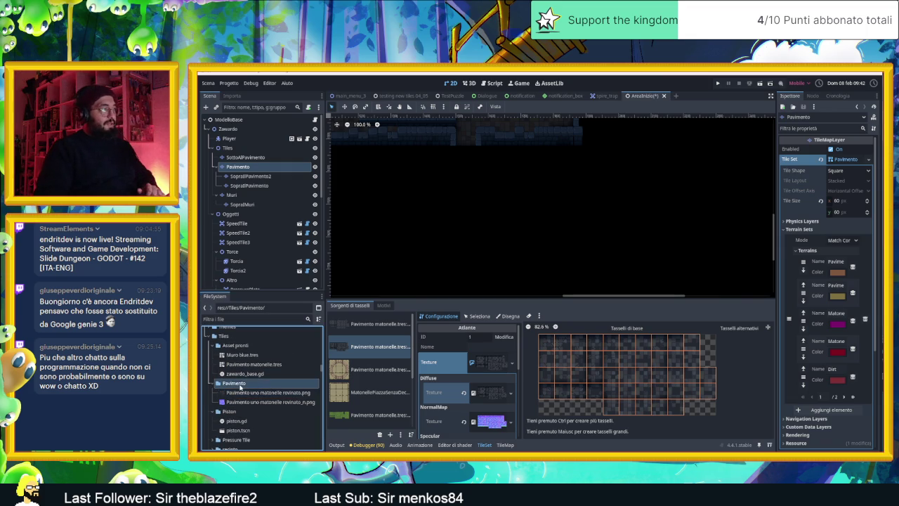
right_click(241, 385)
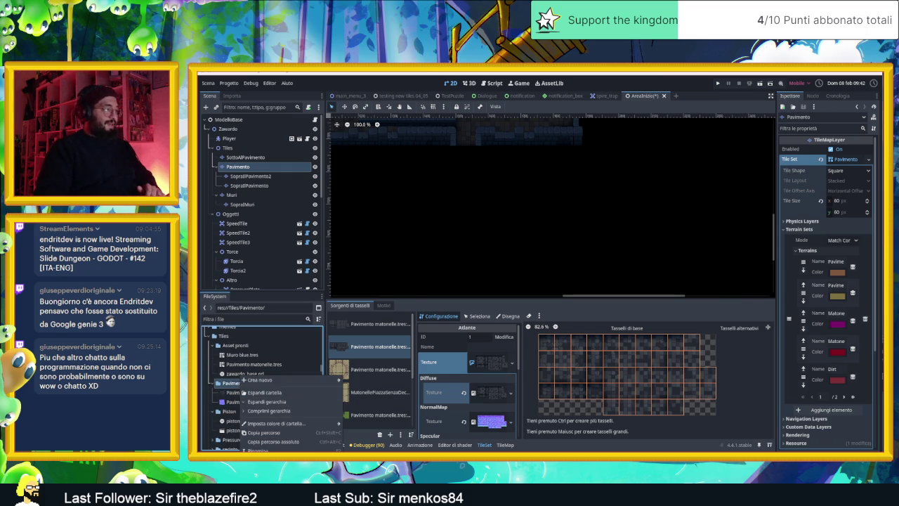
Open the Tiles/Pavimento folder in File Explorer, browse the Start menu, then show the desktop
left_click(274, 450)
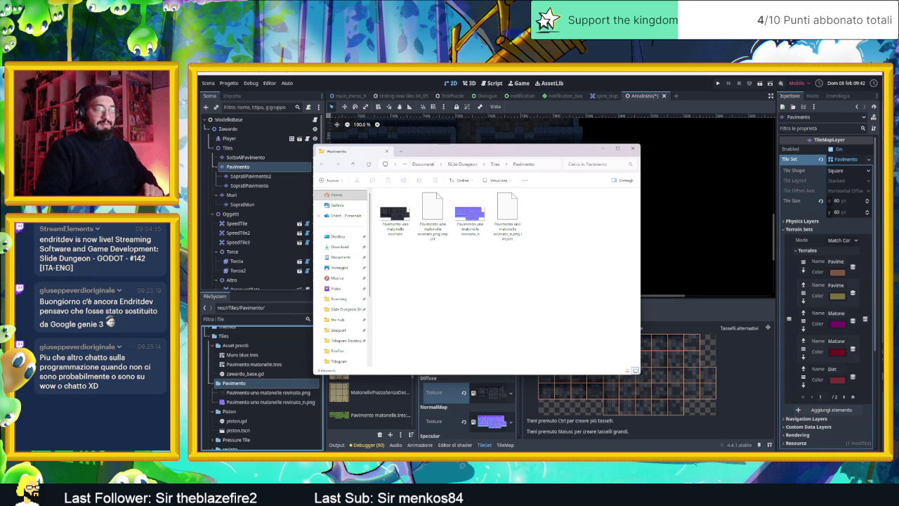
key("super")
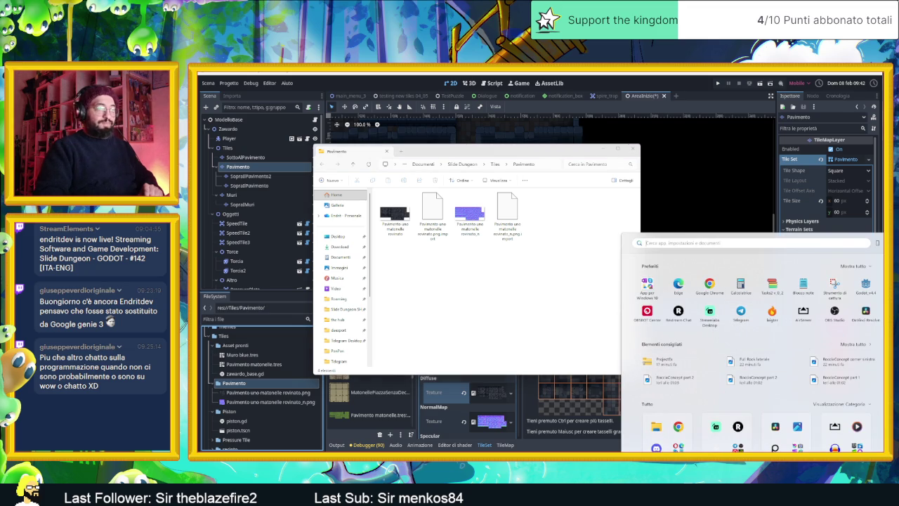
scroll(757, 351, "down", 1)
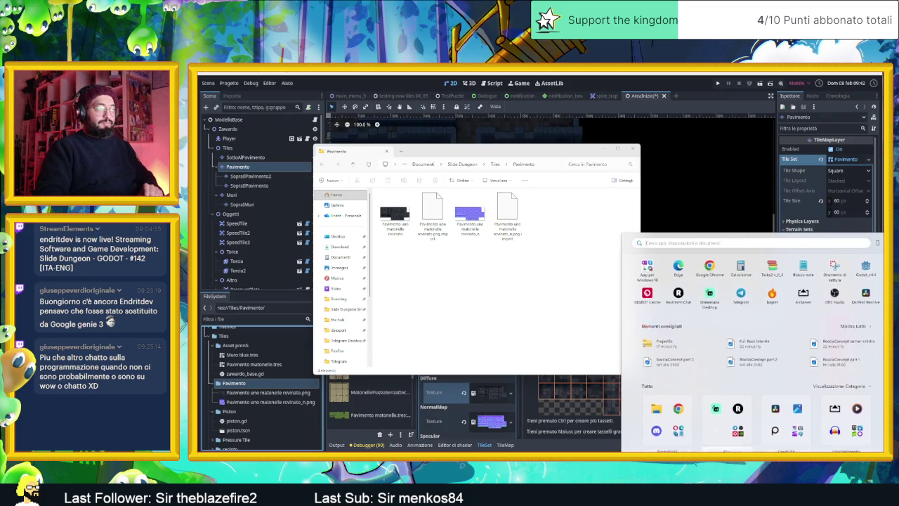
scroll(757, 351, "down", 1)
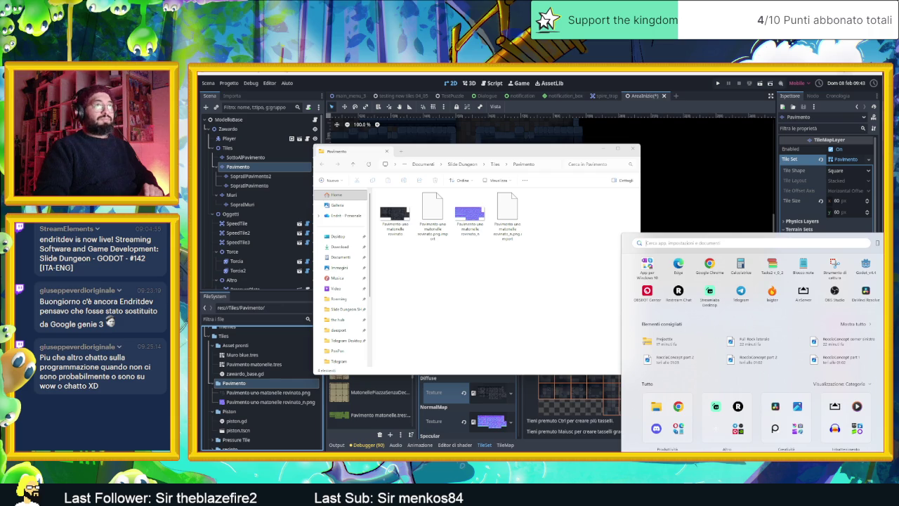
key("super+d")
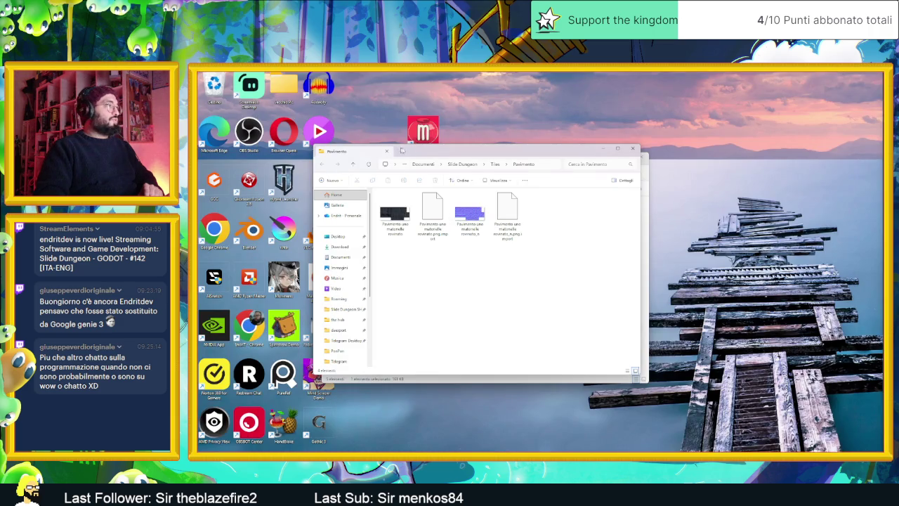
Minimize the ProjectEx window and close the Pavimento and Download Explorer windows
left_click_drag(397, 150, 597, 118)
left_click(510, 156)
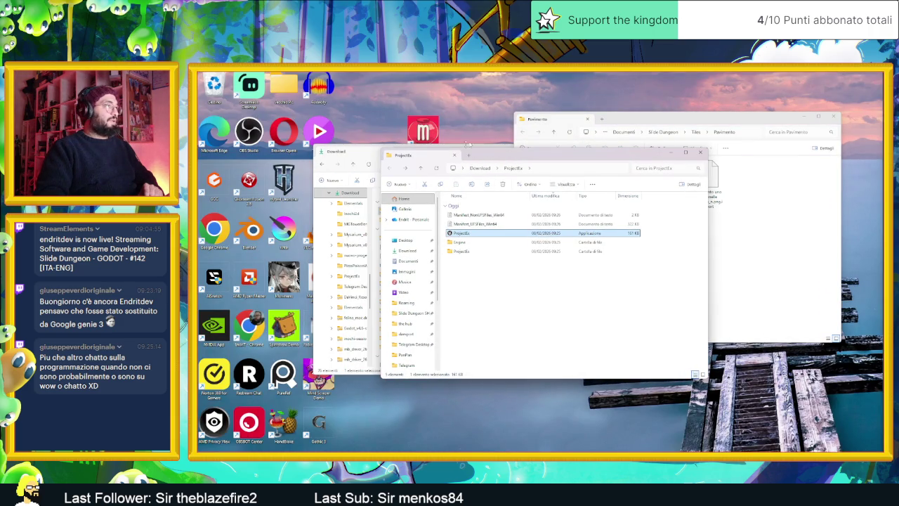
left_click(481, 135)
left_click(675, 152)
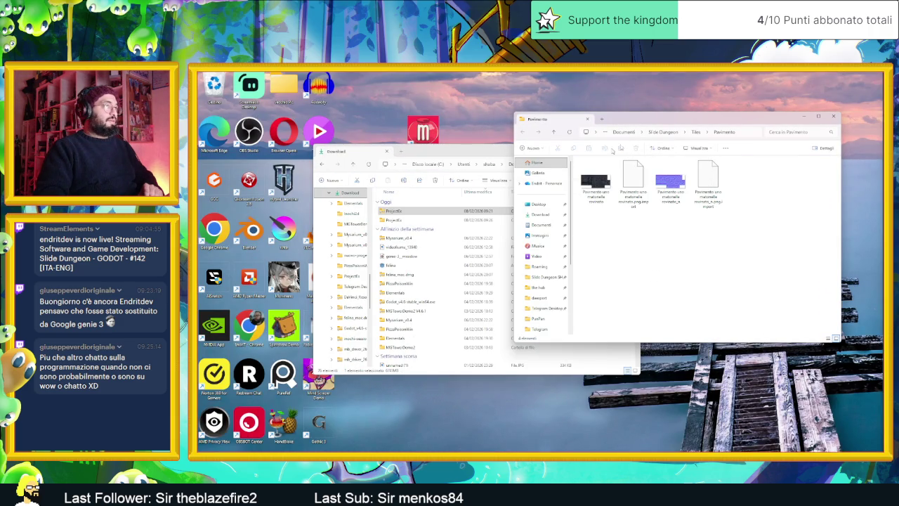
left_click(801, 117)
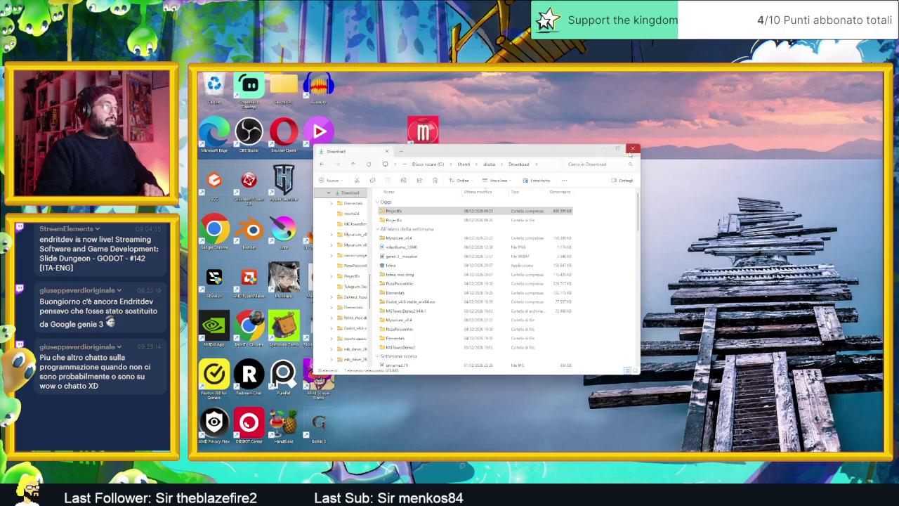
left_click(631, 150)
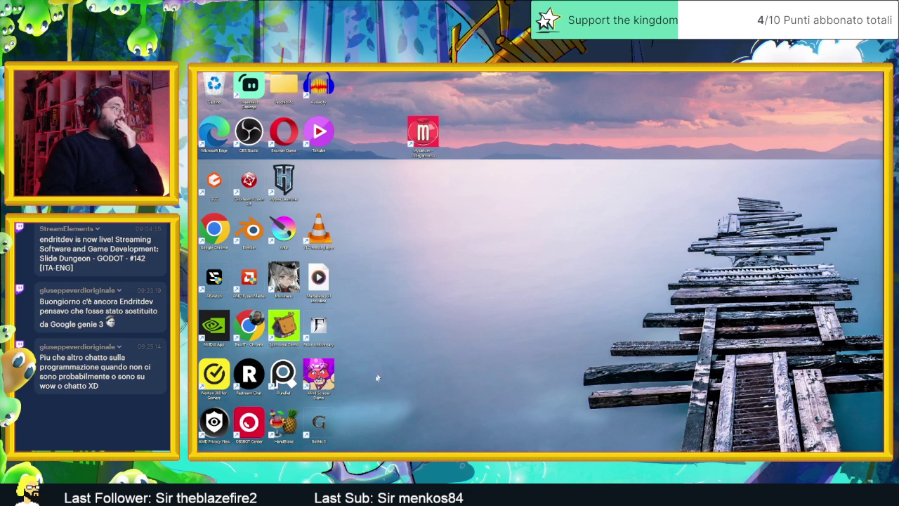
right_click(357, 369)
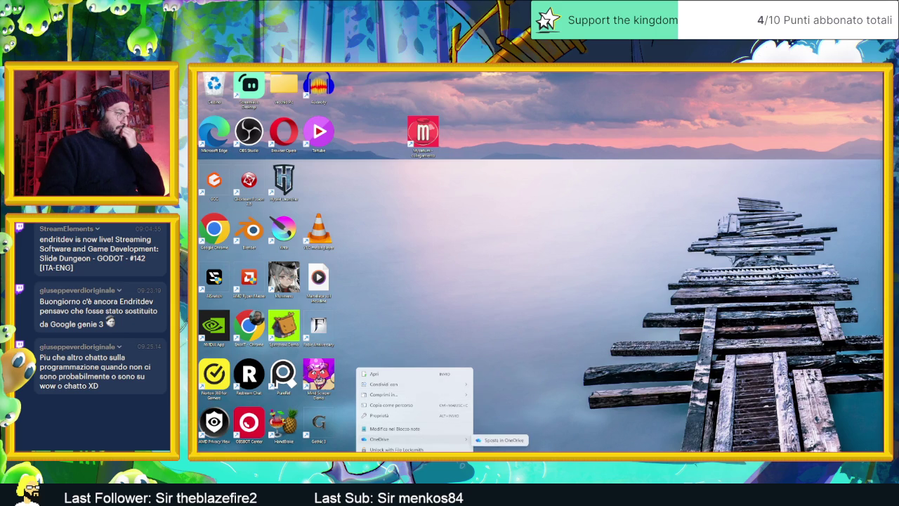
Open the ProjectEx folder from a desktop file's menu, then switch to the Rocce laterali window
left_click(394, 459)
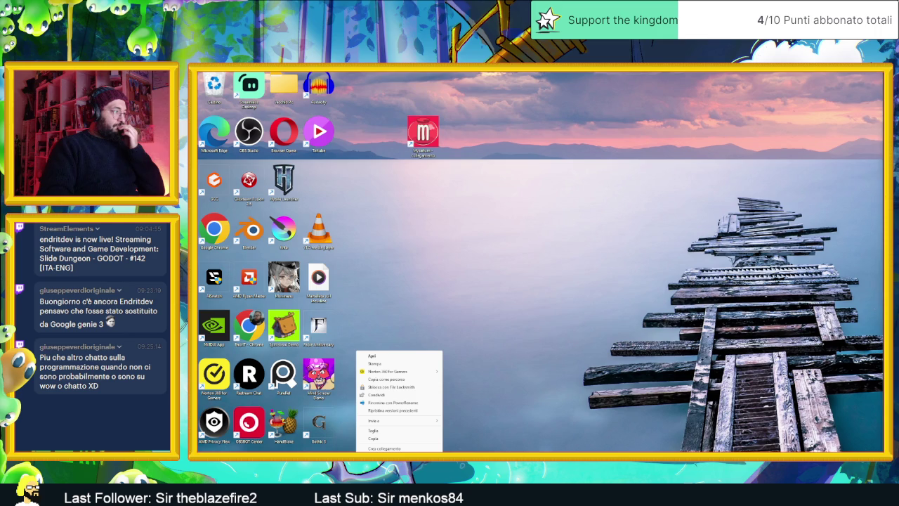
left_click(463, 433)
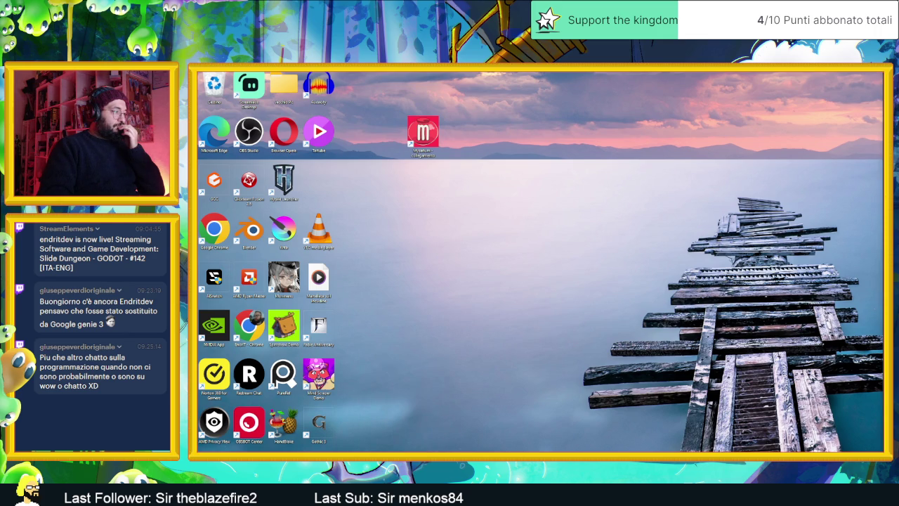
key("shift+F10")
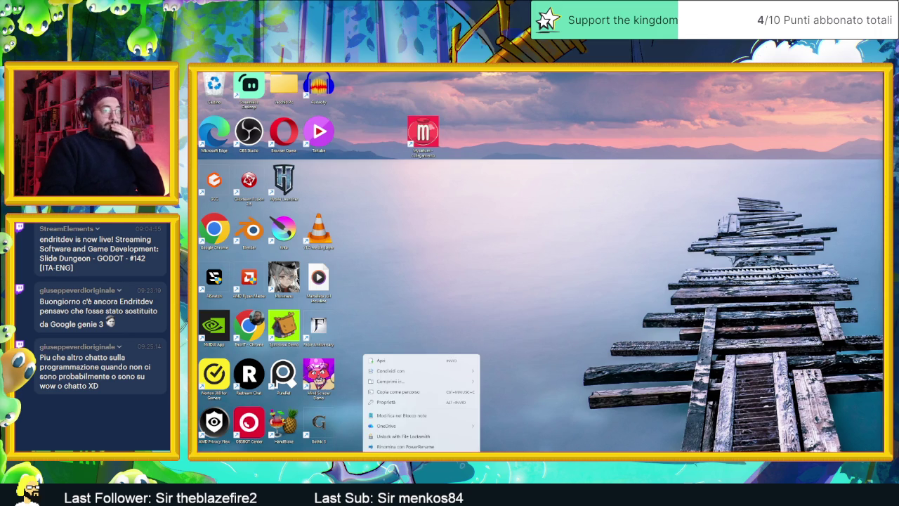
key("Return")
key("alt+Tab")
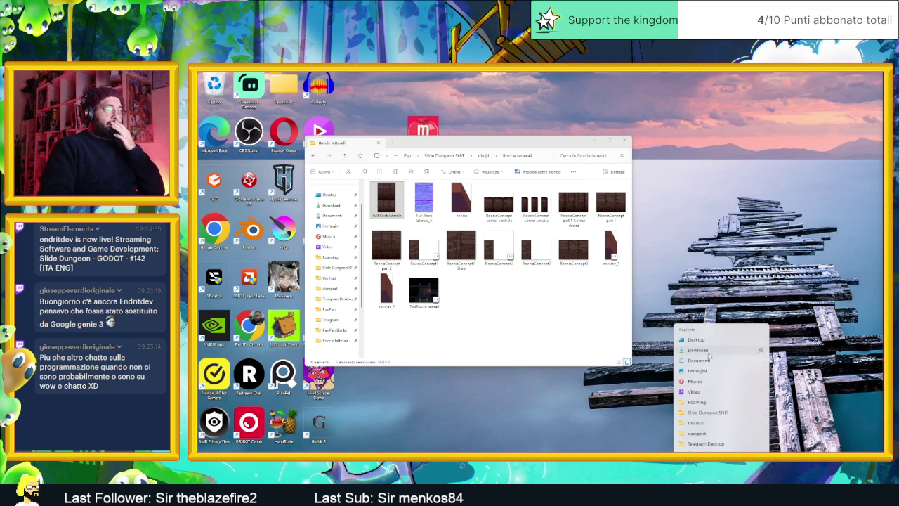
left_click(706, 450)
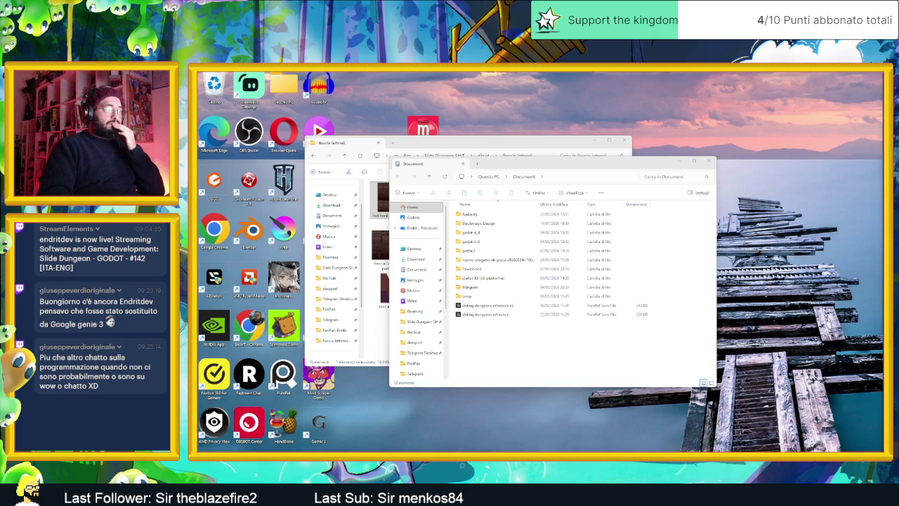
left_click(557, 177)
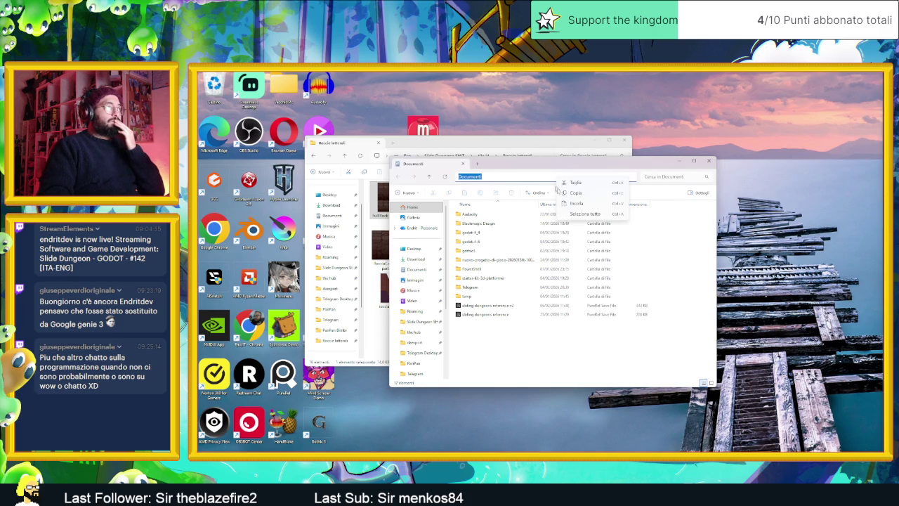
type("\"C:\\Users\\shaba\\Desktop\\Aseprite.url\"")
key("Return")
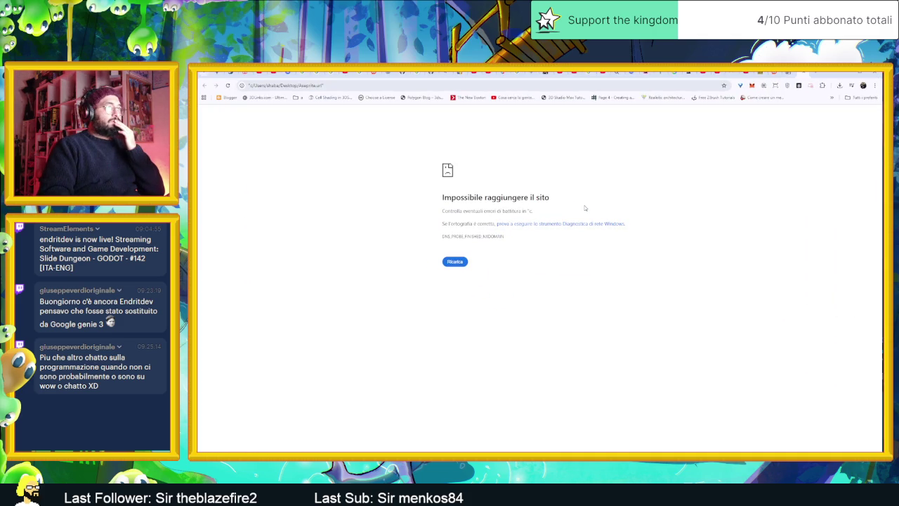
left_click(538, 177)
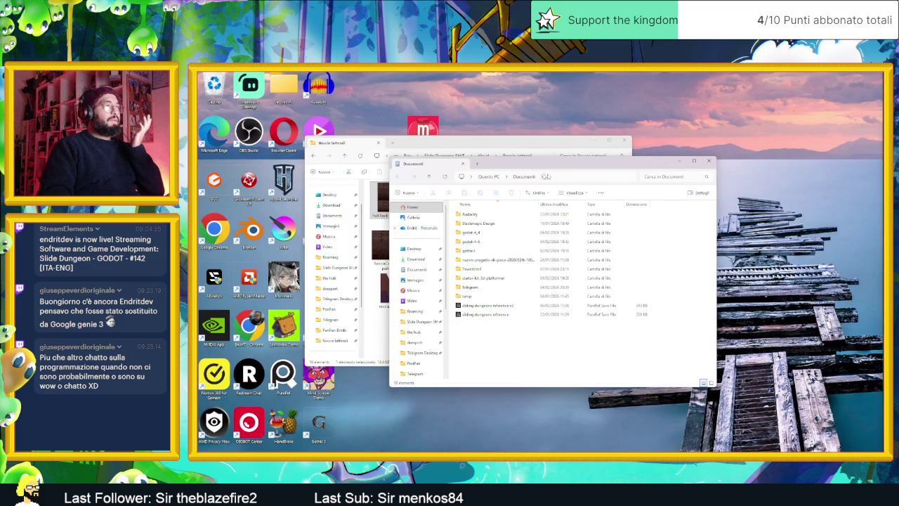
key("ctrl+v")
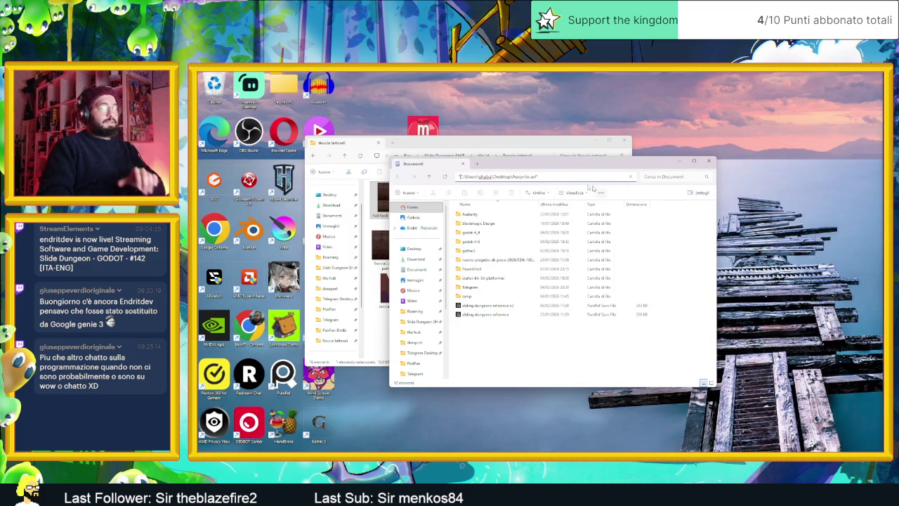
key("Home")
key("Delete")
key("End")
key("BackSpace")
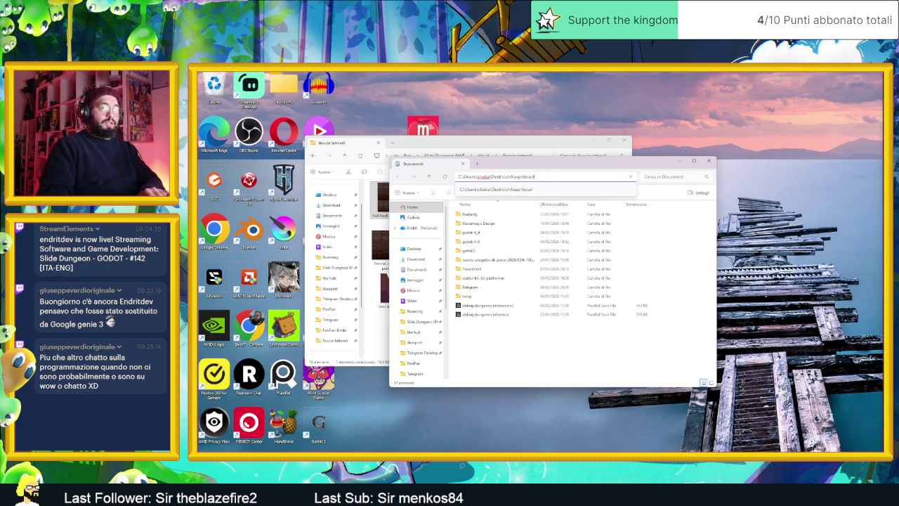
key("Return")
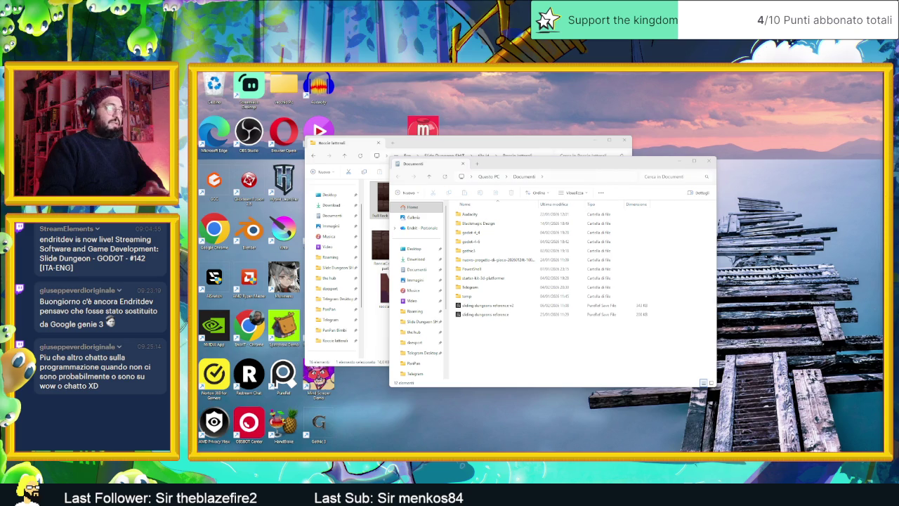
right_click(357, 359)
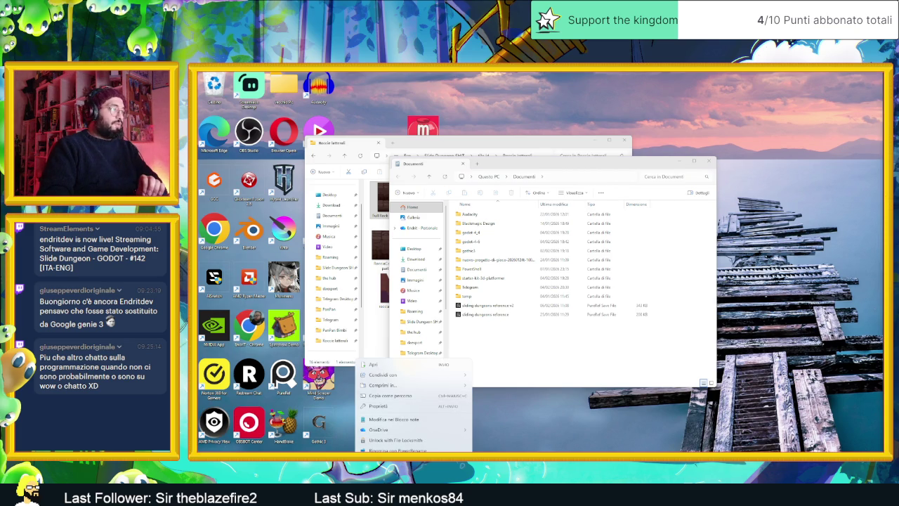
left_click(394, 450)
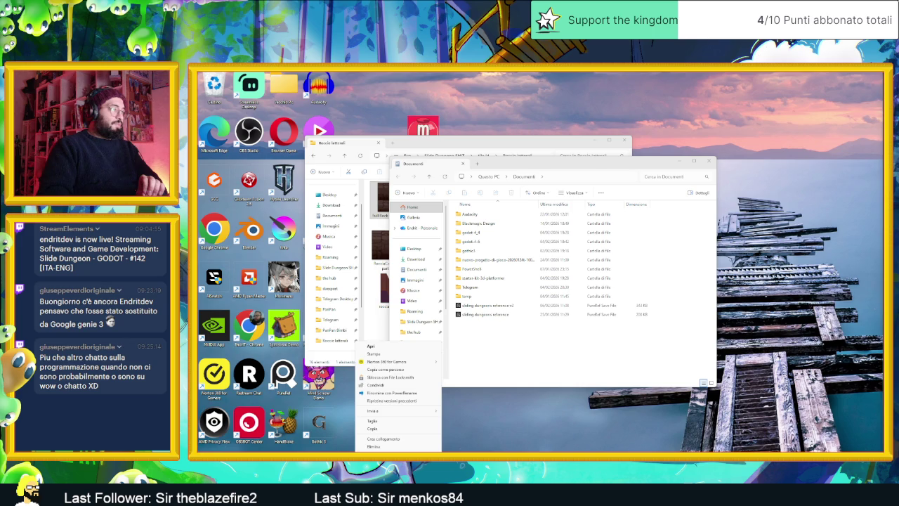
left_click(383, 463)
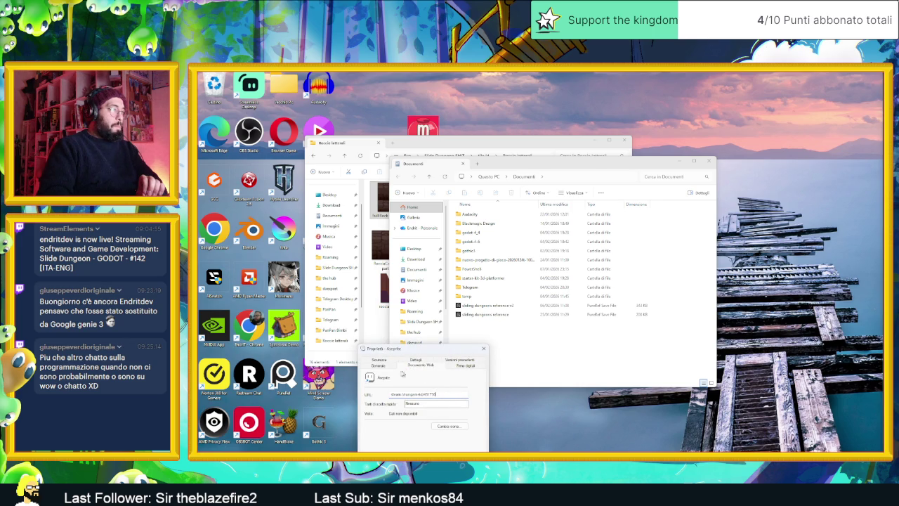
left_click(379, 366)
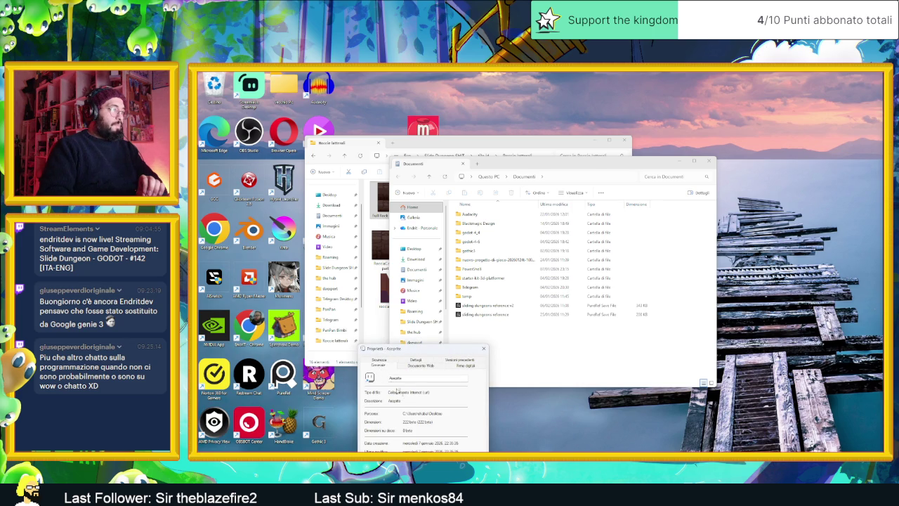
left_click(458, 366)
left_click(483, 348)
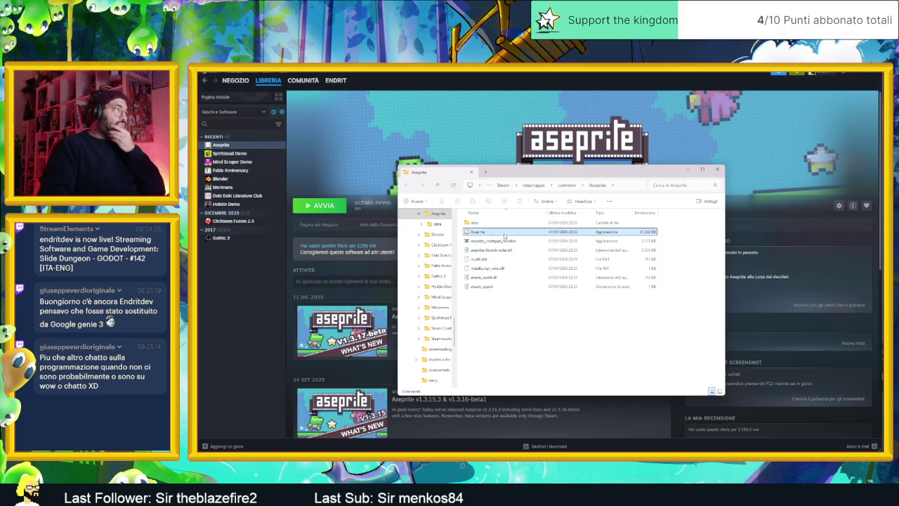
Select Aseprite.exe in Steam's install folder, close that window, and launch Aseprite from Start
left_click(505, 234)
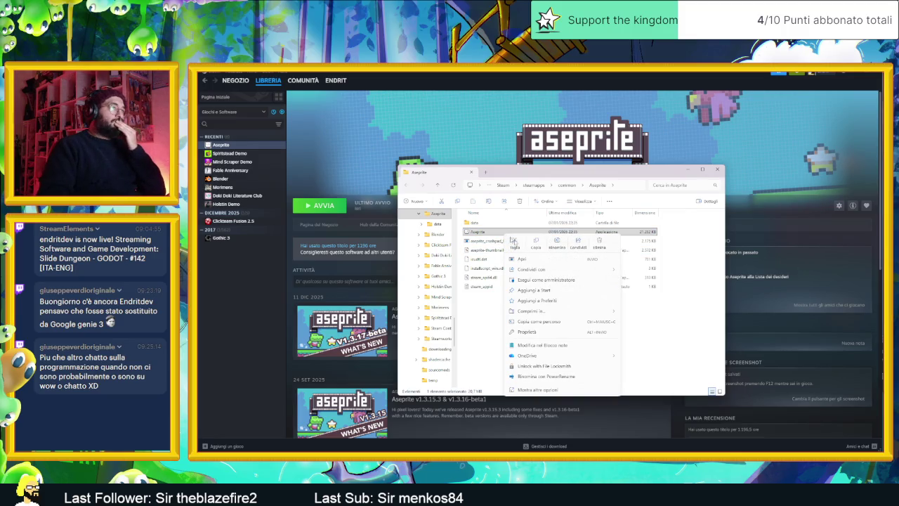
left_click(717, 169)
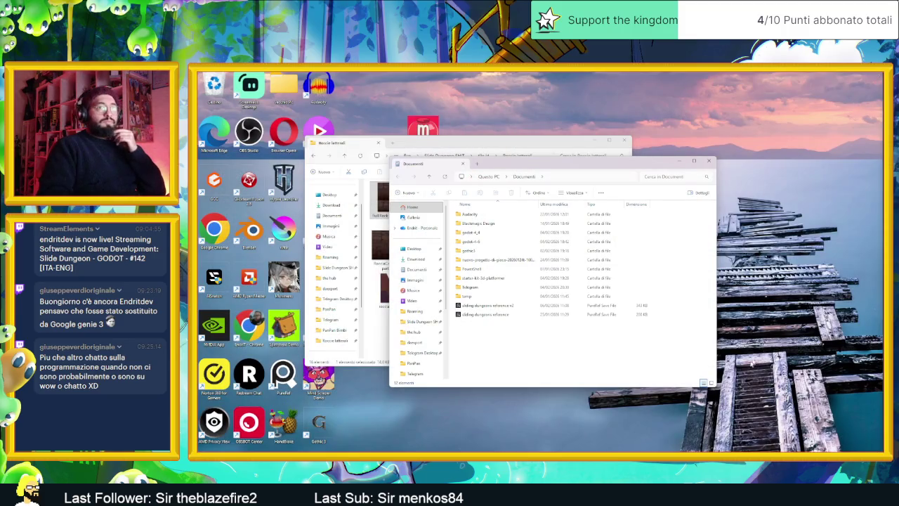
key("super")
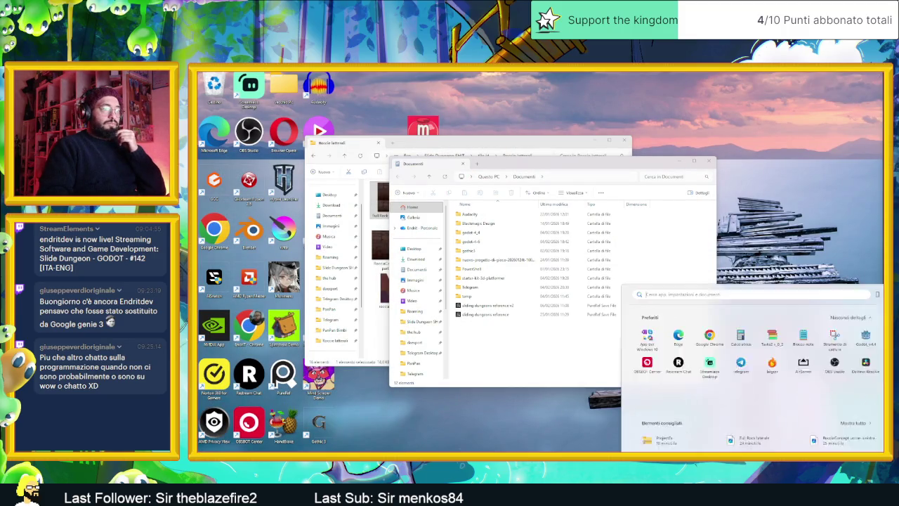
left_click(678, 340)
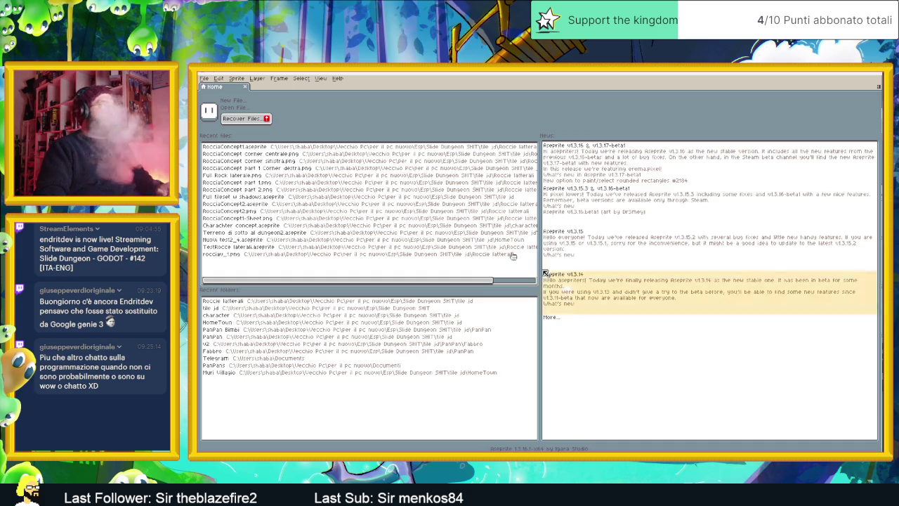
Drag Pavimento uno mattonelle.png from the Pavimenti folder into Aseprite to open it
left_click(205, 79)
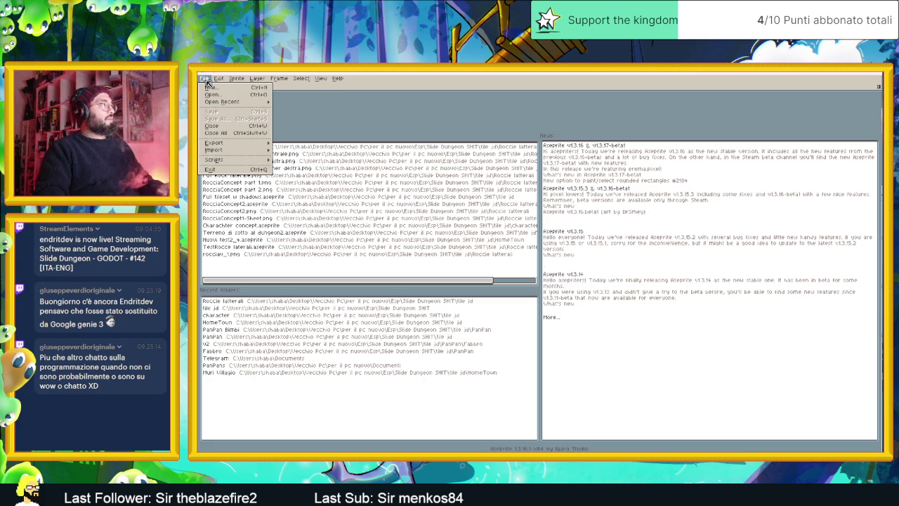
left_click(206, 78)
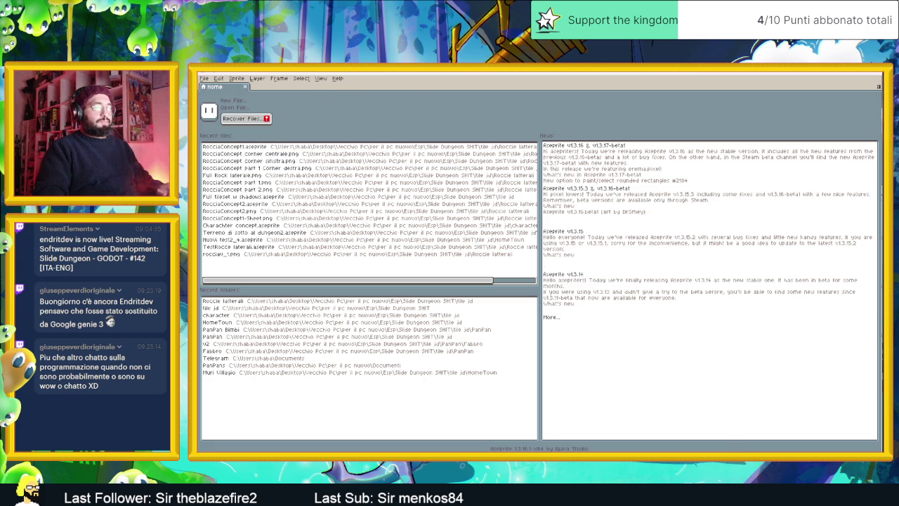
key("alt+F4")
double_click(391, 214)
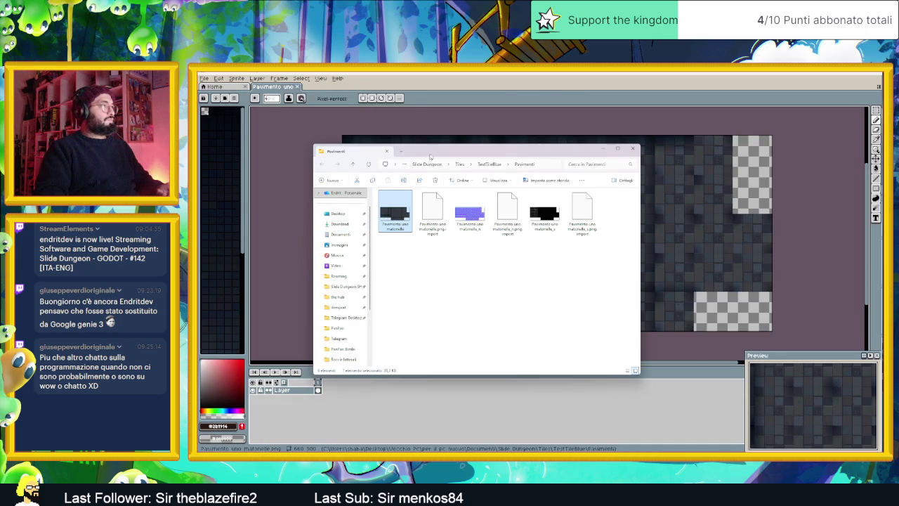
mouse_move(437, 153)
left_mouse_down()
mouse_move(838, 186)
mouse_move(898, 175)
left_mouse_up()
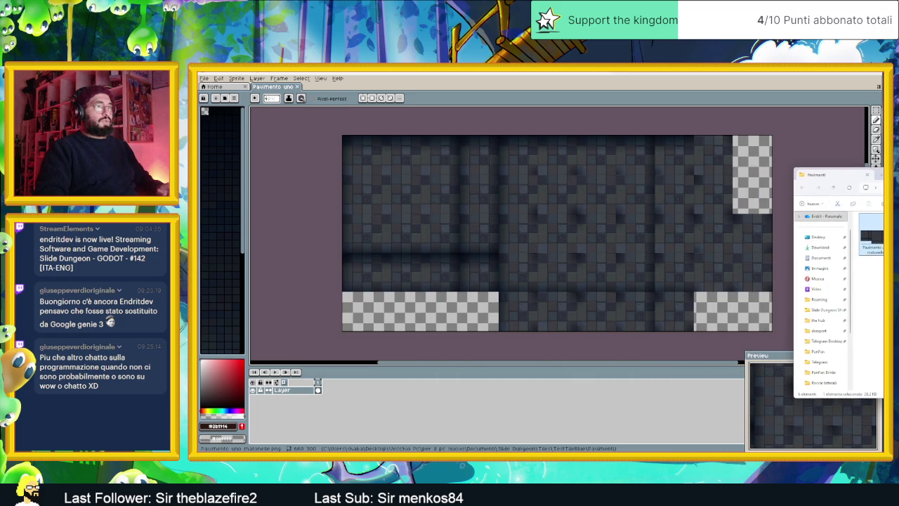
left_click(237, 78)
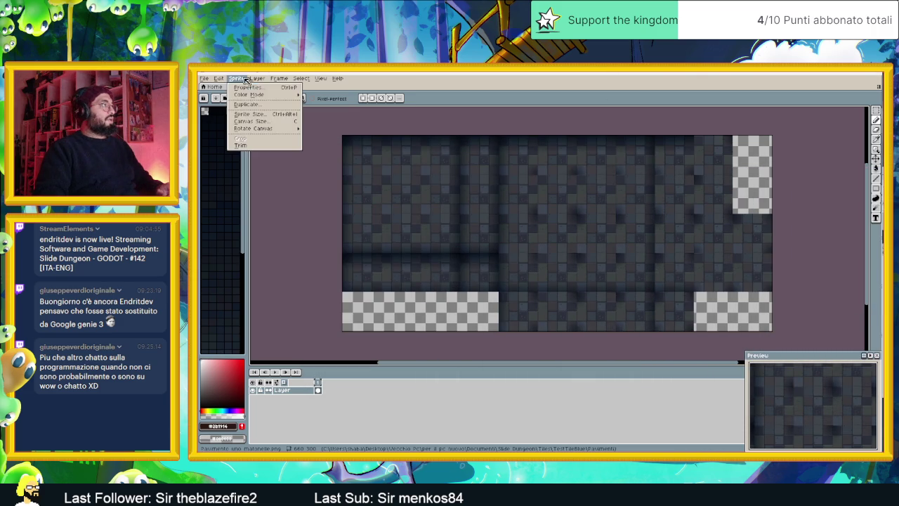
Resize the floor atlas canvas height to 300*2 (600 px), anchored top-centre
left_click(249, 121)
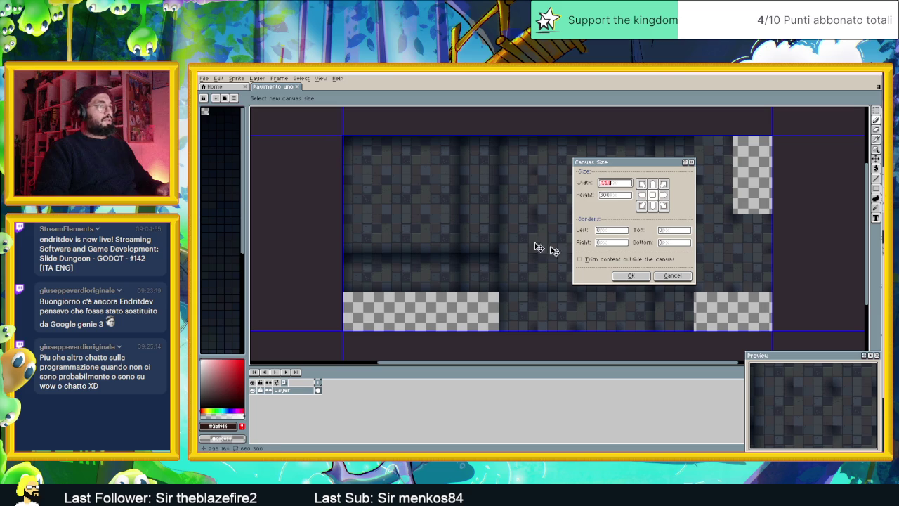
left_click(621, 196)
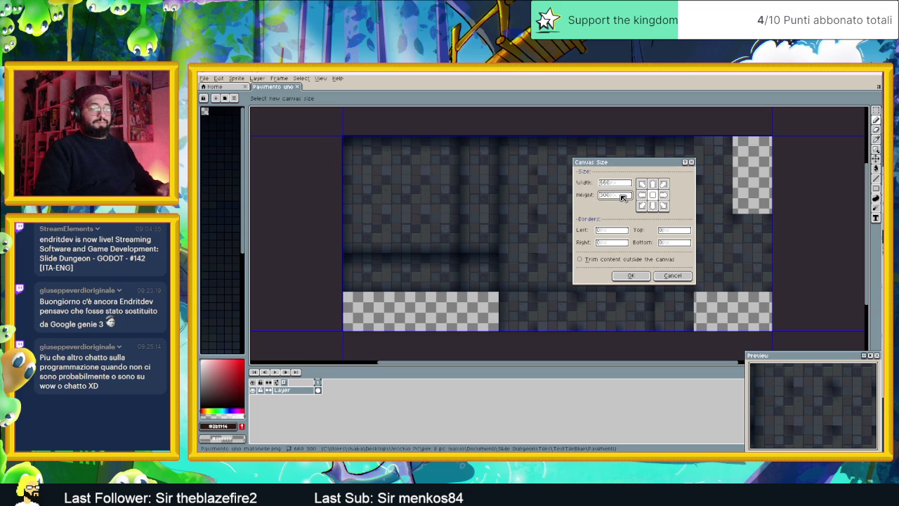
type("*2")
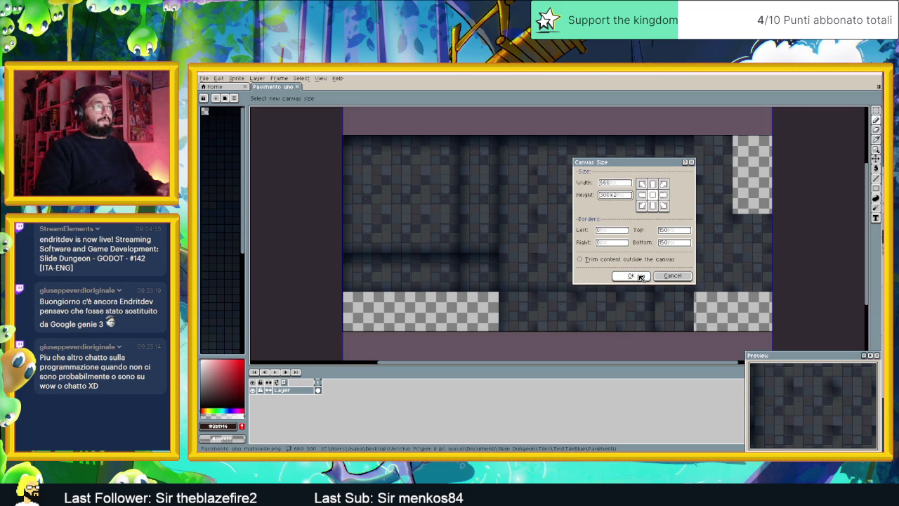
left_click(652, 184)
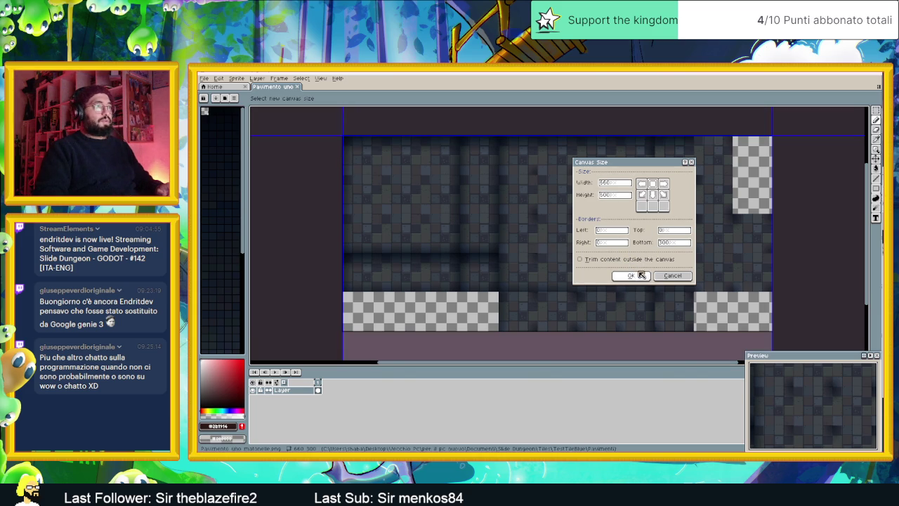
left_click(631, 275)
scroll(613, 239, "down", 2)
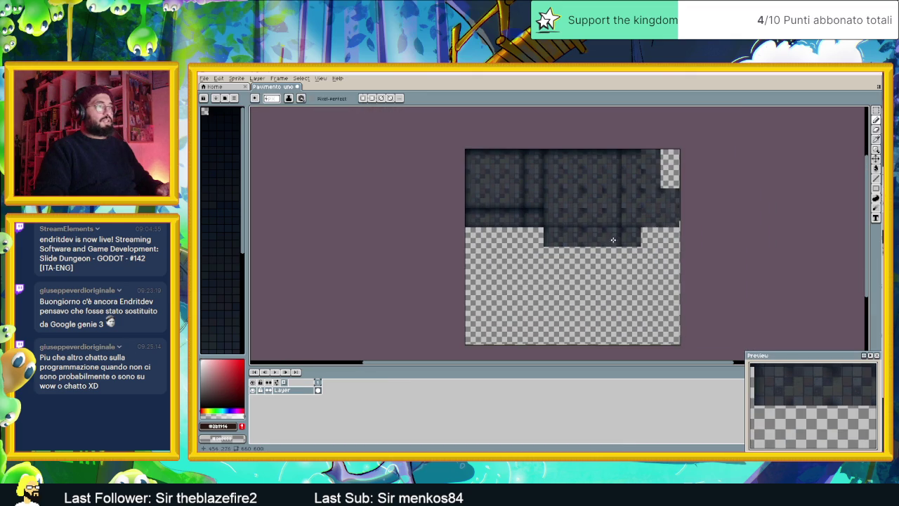
key("alt+Tab")
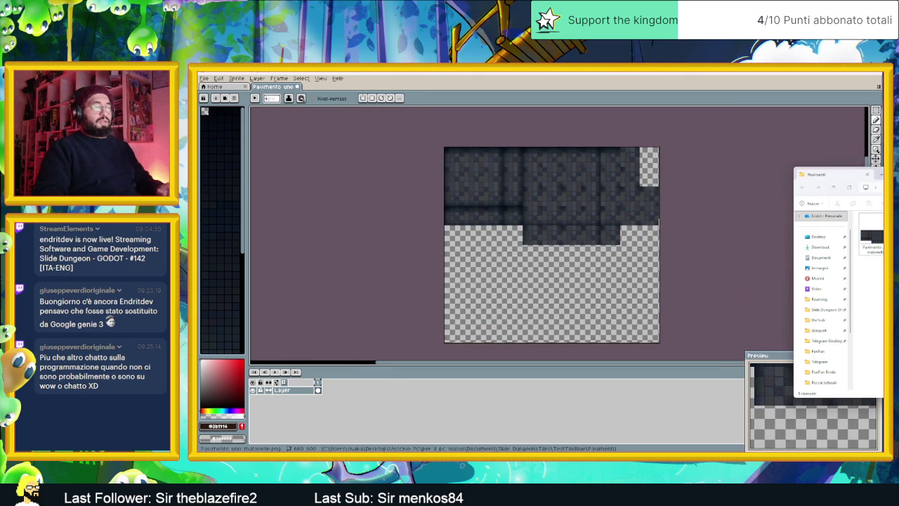
Open Pavimento uno matonelle rovinato.png in a second Aseprite tab
left_click_drag(829, 174, 549, 120)
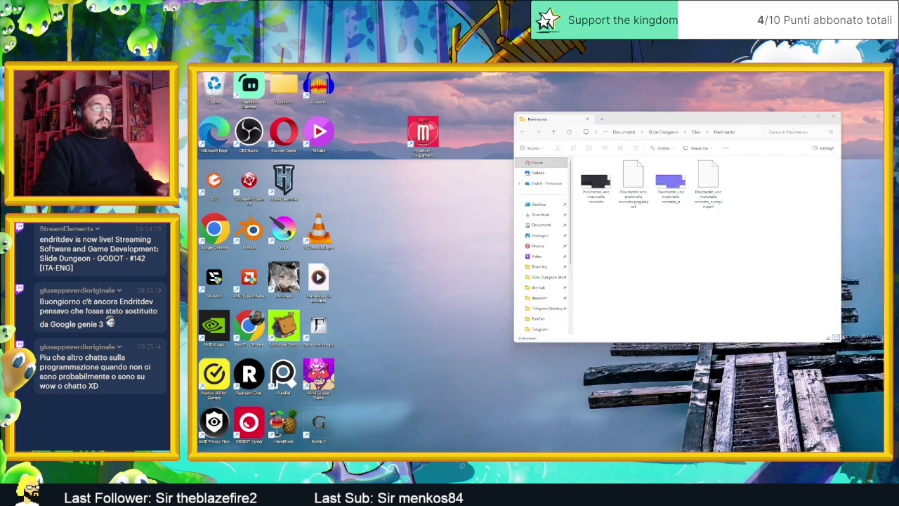
left_click(596, 181)
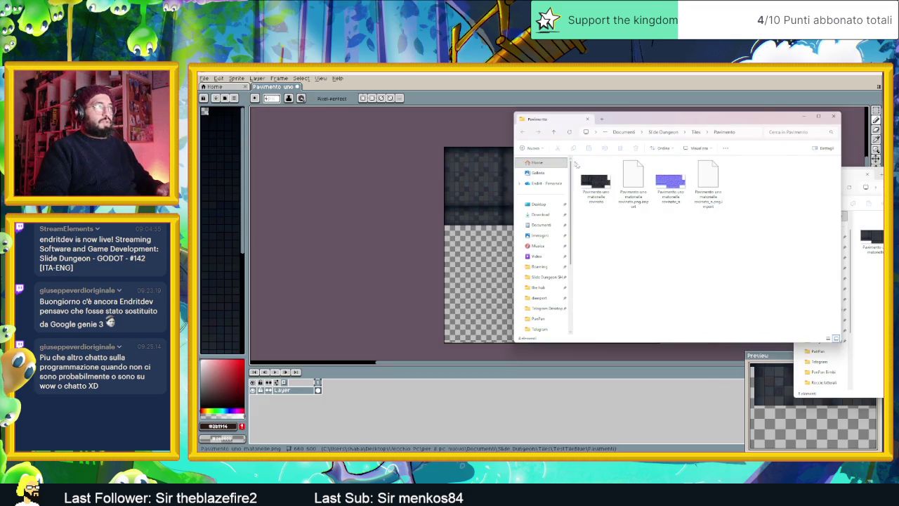
left_click_drag(434, 85, 434, 86)
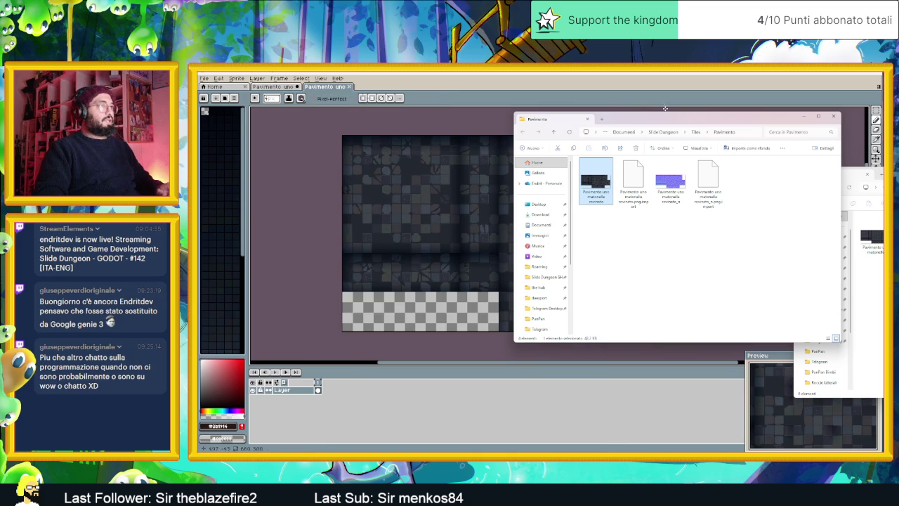
left_click(803, 116)
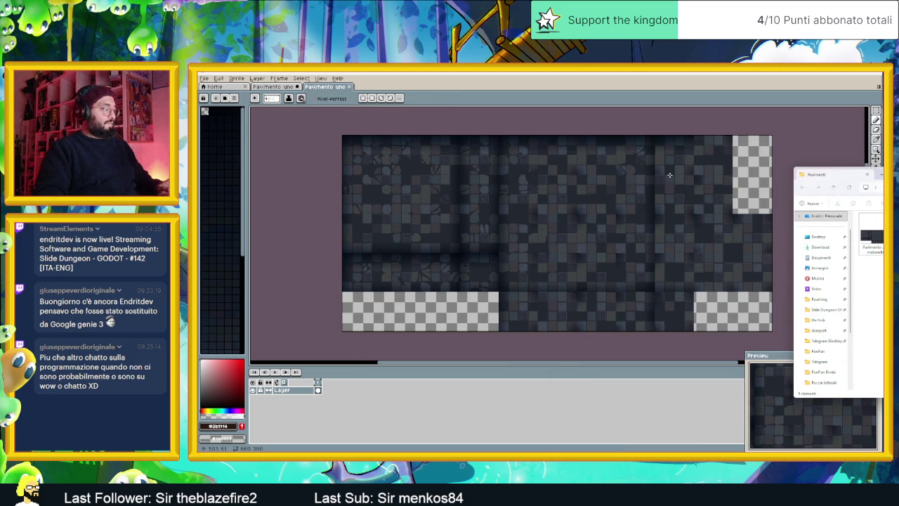
Select the whole rovinato atlas, then return to the enlarged first atlas tab
key("ctrl+a")
left_click(272, 86)
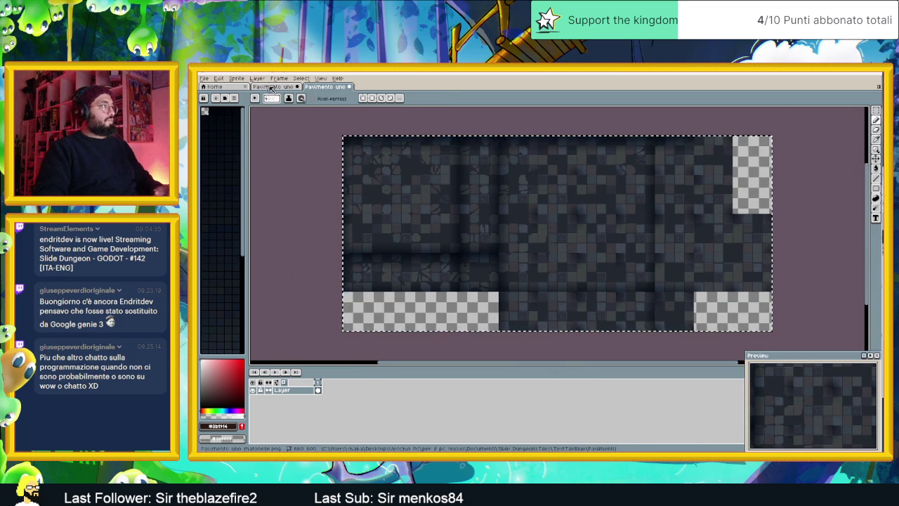
right_click(295, 391)
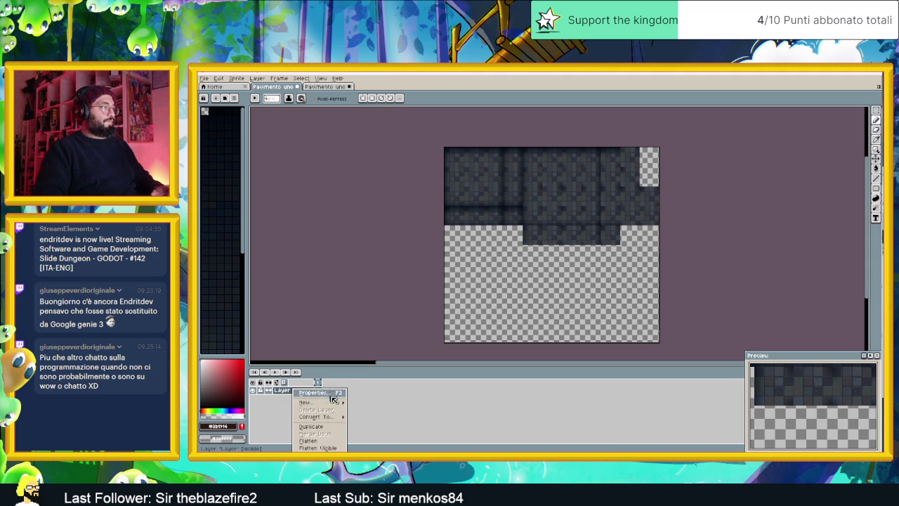
Paste the rovinato tiles onto a new layer and move them into the lower half
left_click(411, 411)
key("ctrl+v")
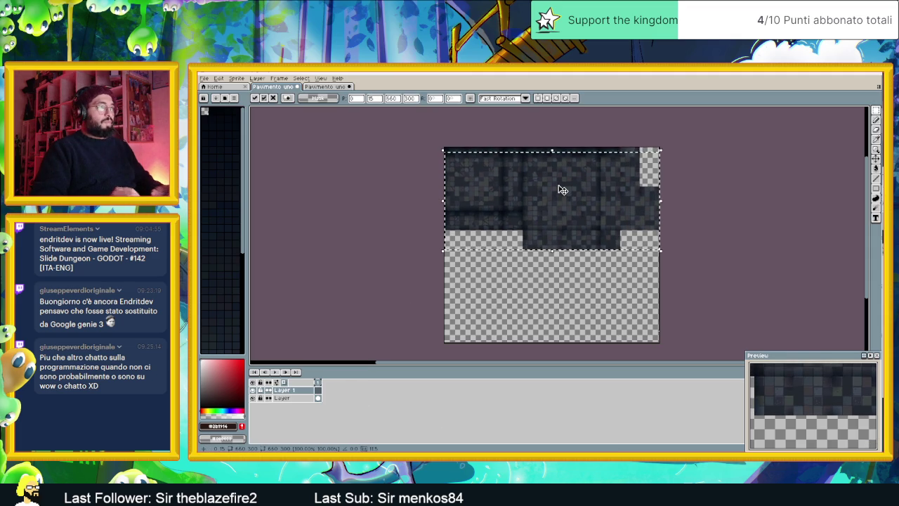
left_click_drag(562, 190, 563, 281)
key("Return")
Check the pasted tiles' placement across the canvas, then deselect to fix them
scroll(563, 281, "up", 5)
scroll(476, 244, "up", 2)
scroll(598, 241, "left", 2)
scroll(532, 251, "left", 2)
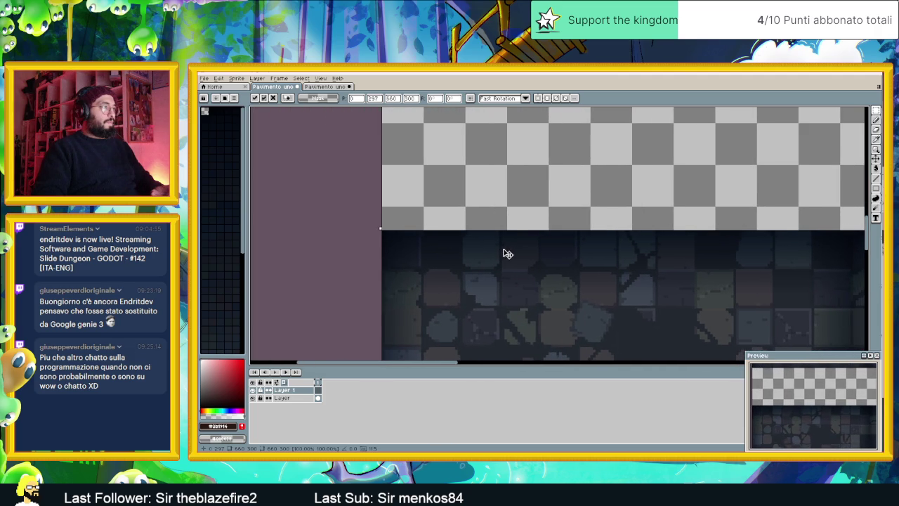
scroll(458, 247, "right", 3)
scroll(572, 265, "right", 3)
scroll(573, 266, "down", 2)
scroll(758, 262, "down", 3)
scroll(818, 267, "right", 3)
scroll(731, 271, "up", 3)
scroll(731, 270, "down", 1)
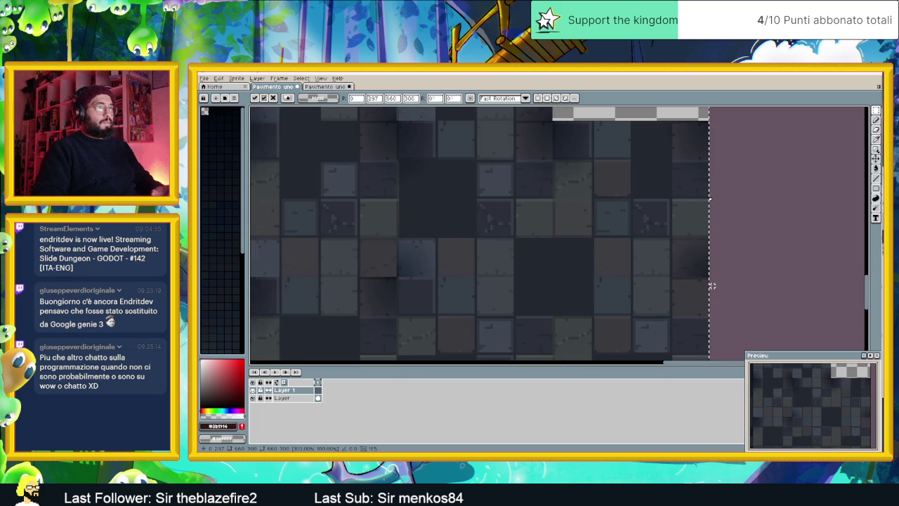
scroll(711, 284, "down", 1)
scroll(646, 267, "down", 1)
scroll(576, 299, "up", 1)
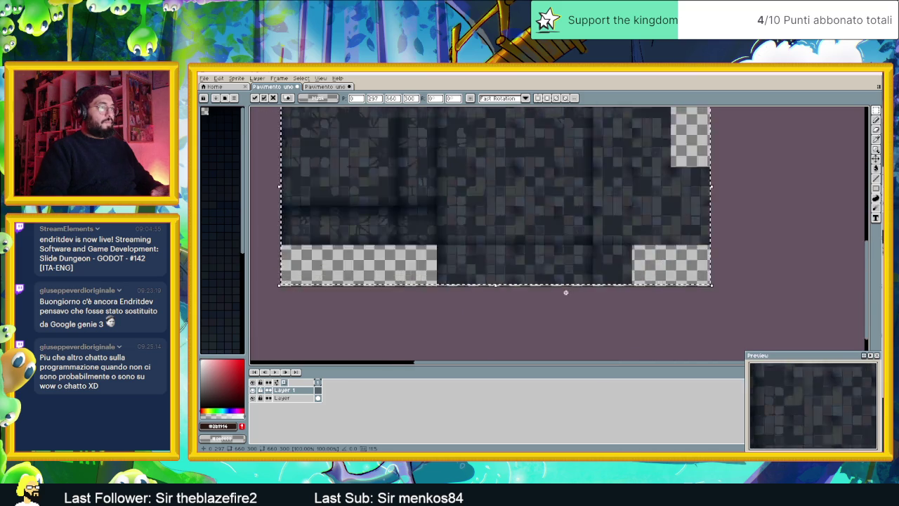
scroll(562, 288, "up", 1)
scroll(552, 281, "down", 1)
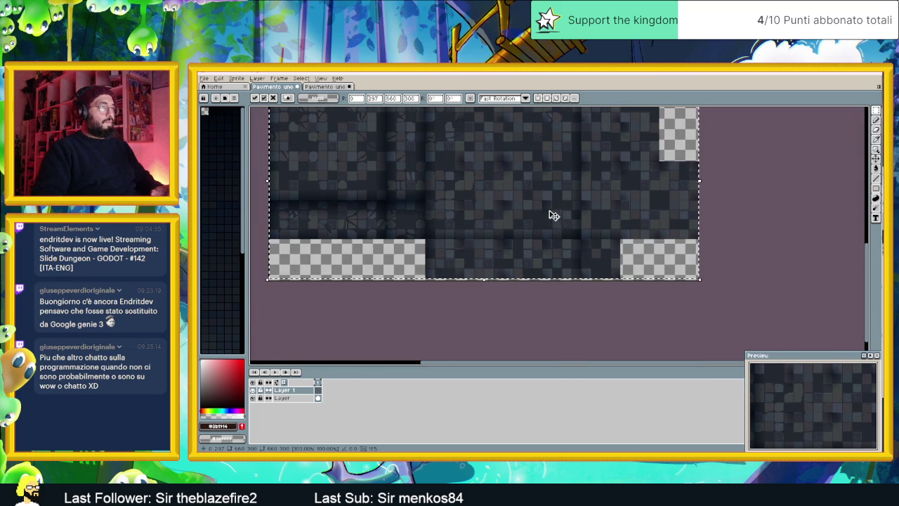
scroll(552, 246, "up", 2)
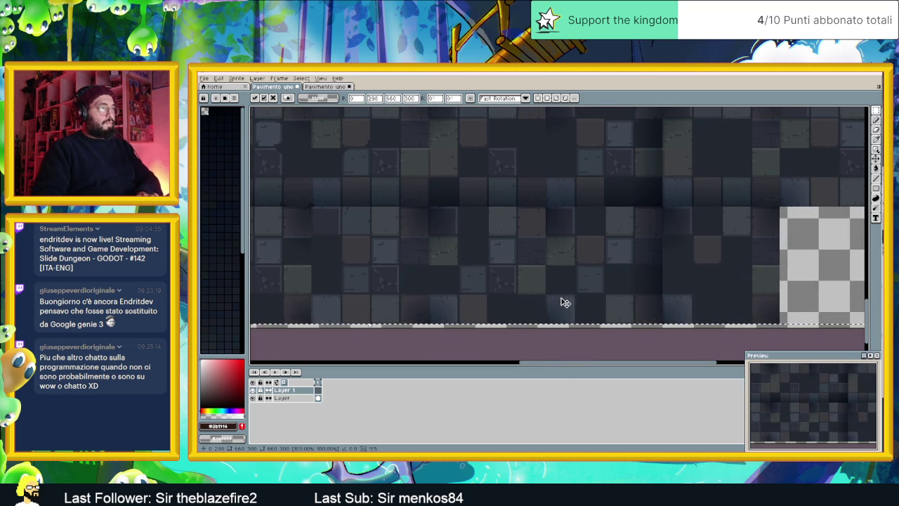
scroll(579, 285, "down", 3)
scroll(575, 246, "up", 1)
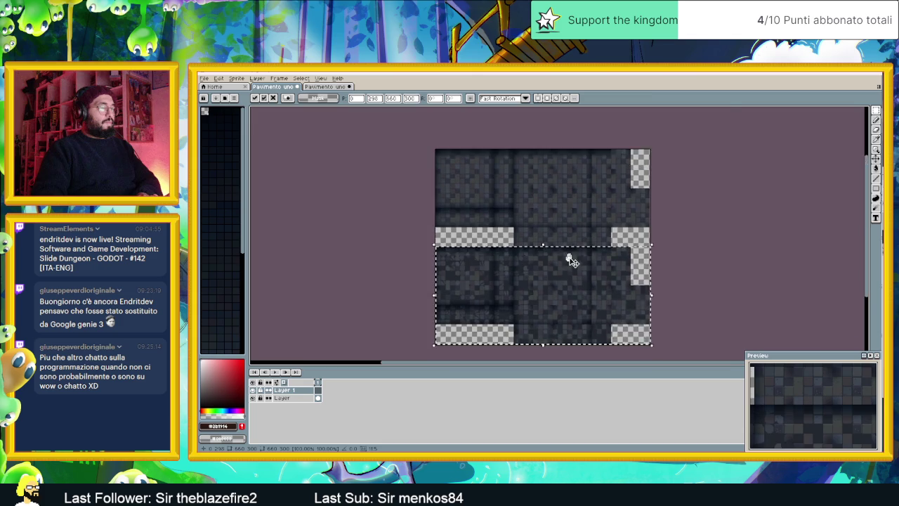
scroll(566, 250, "up", 2)
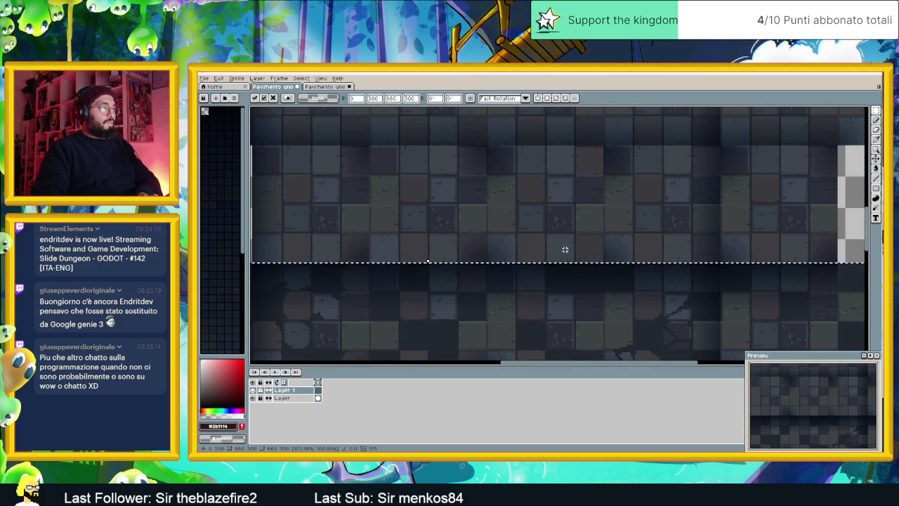
scroll(594, 270, "down", 3)
scroll(595, 274, "up", 1)
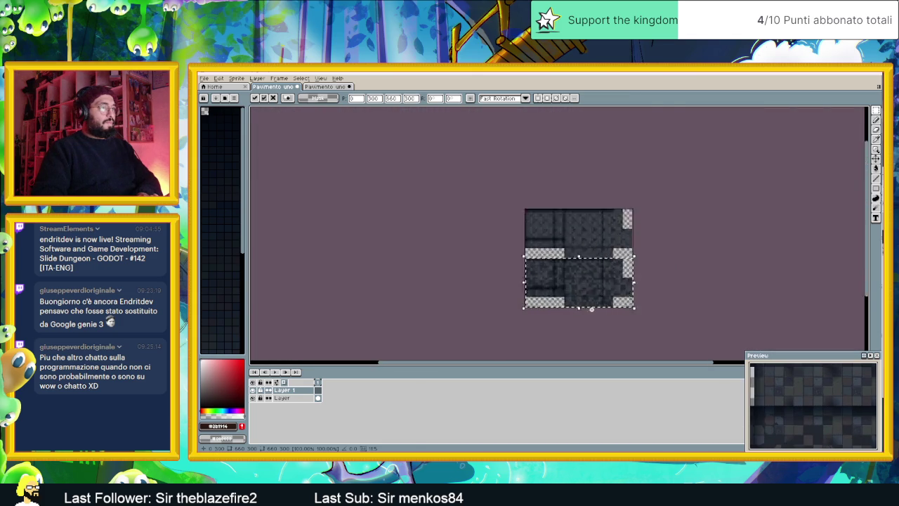
scroll(595, 275, "up", 2)
scroll(594, 311, "down", 3)
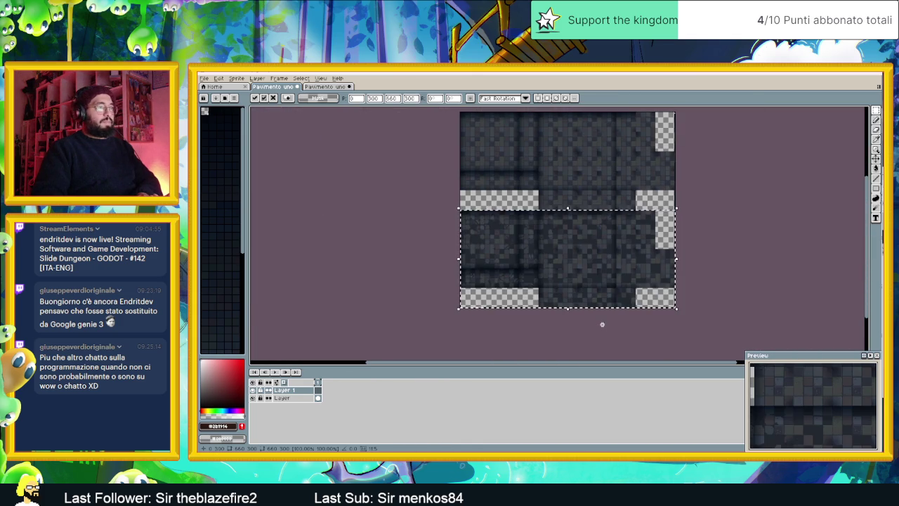
key("ctrl+d")
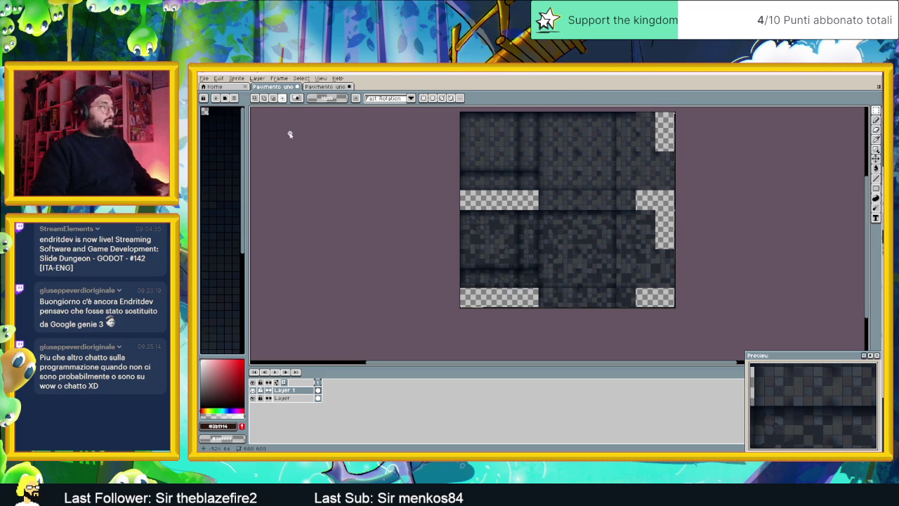
Save the sprite as a new PNG file in the Pavimenti folder
key("ctrl+shift+s")
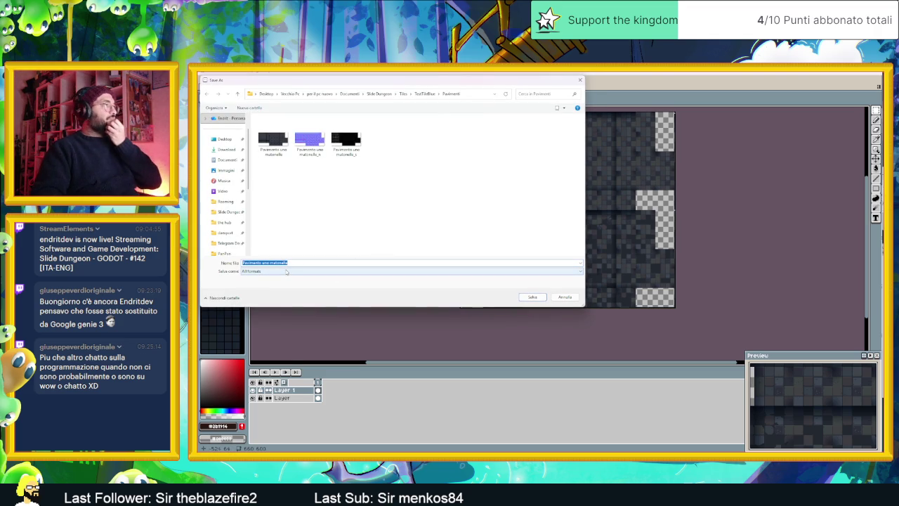
left_click(286, 271)
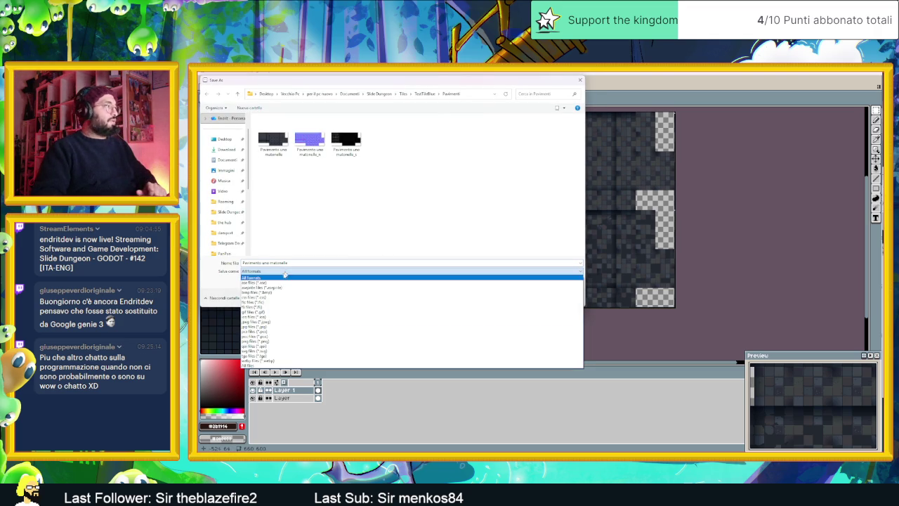
left_click(285, 341)
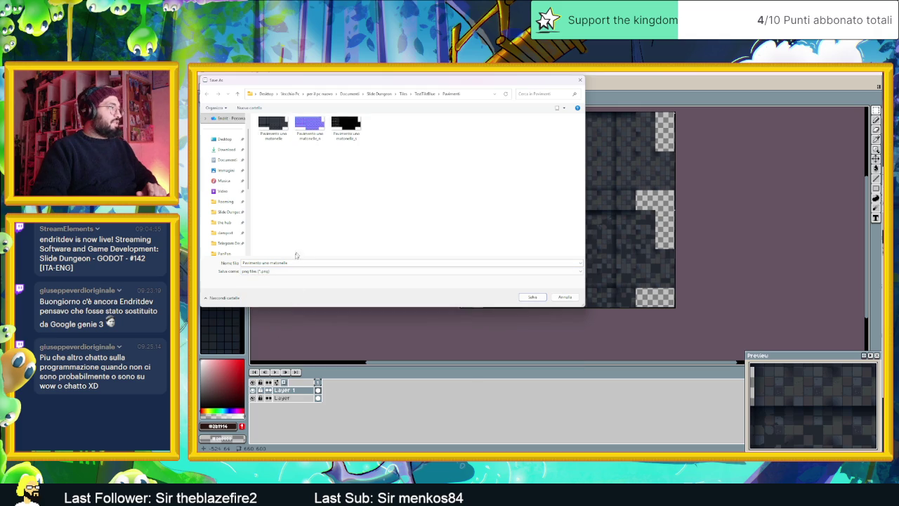
left_click(421, 94)
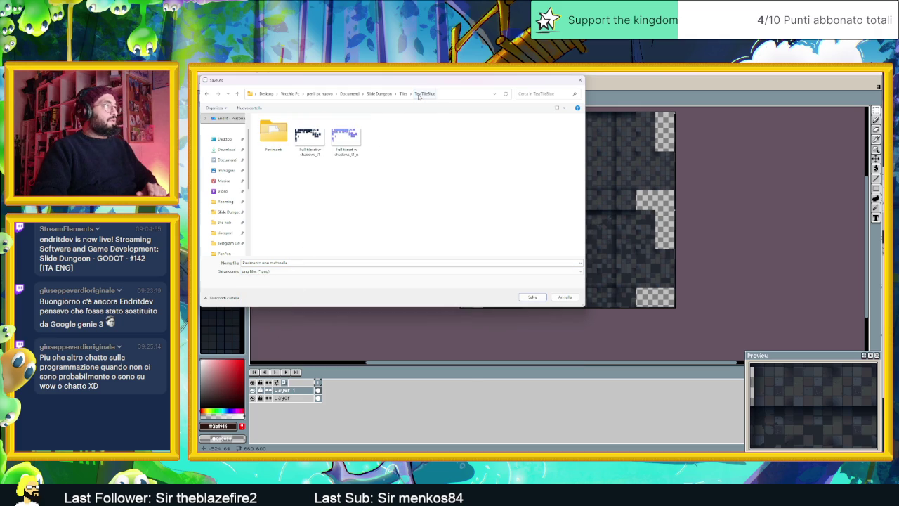
double_click(273, 136)
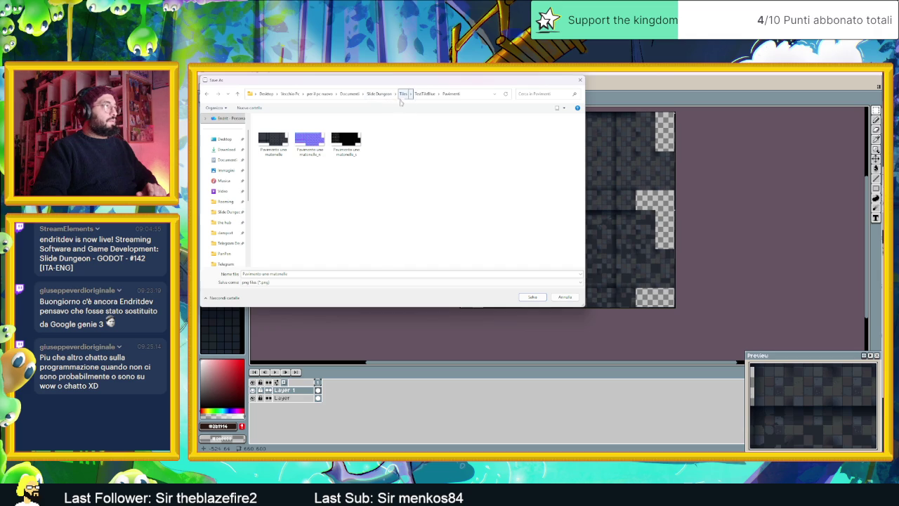
Name the new file 'Pavimento mattonelle full random' and save it
key("alt+Tab")
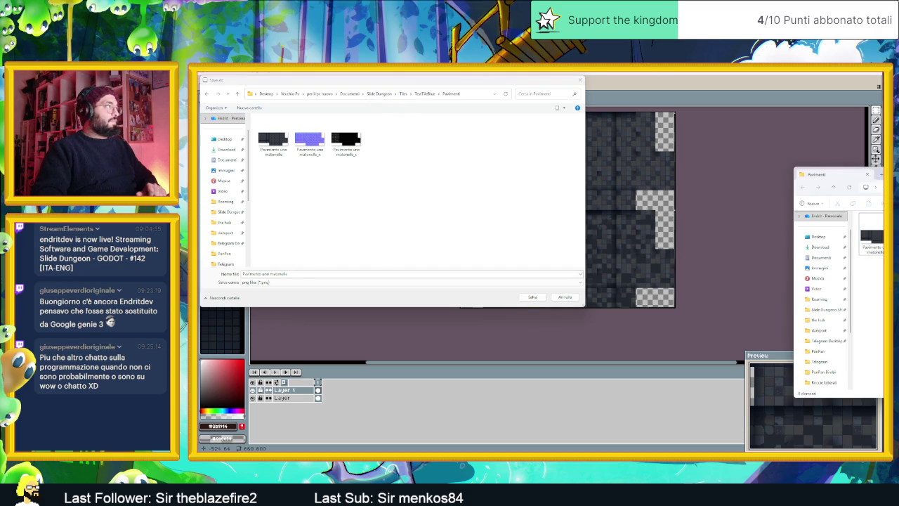
key("alt+Tab")
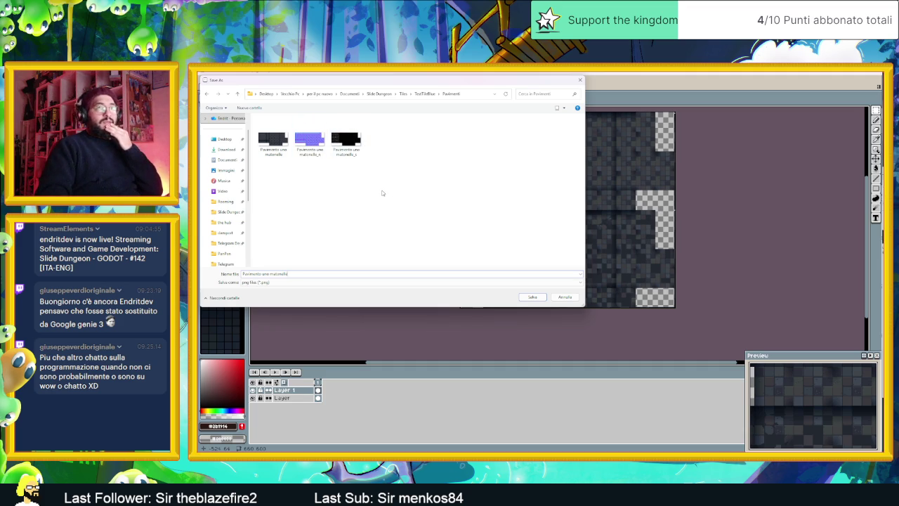
key("ctrl+a")
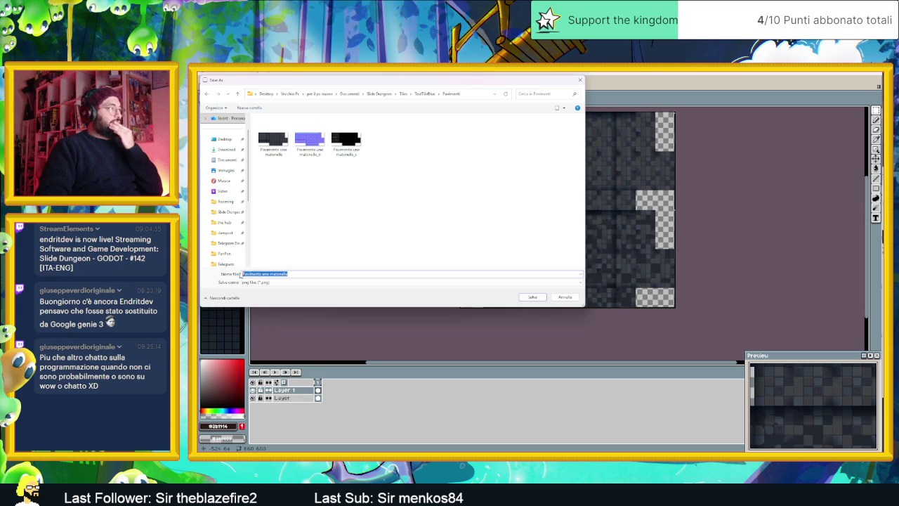
type("Pav")
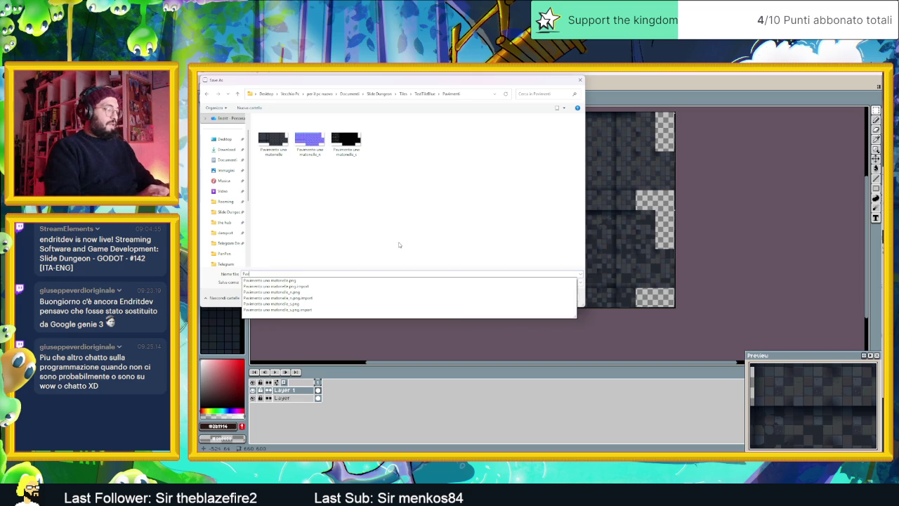
type("imento mattonelle full random")
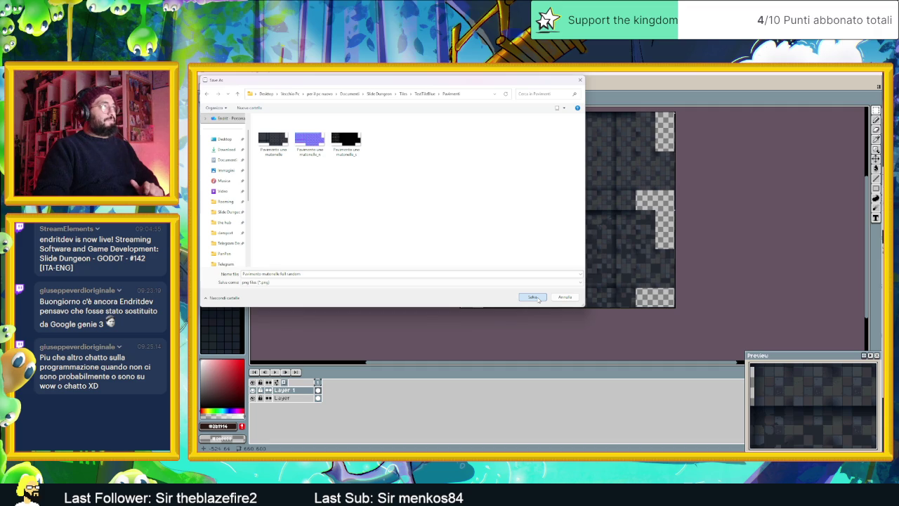
left_click(533, 297)
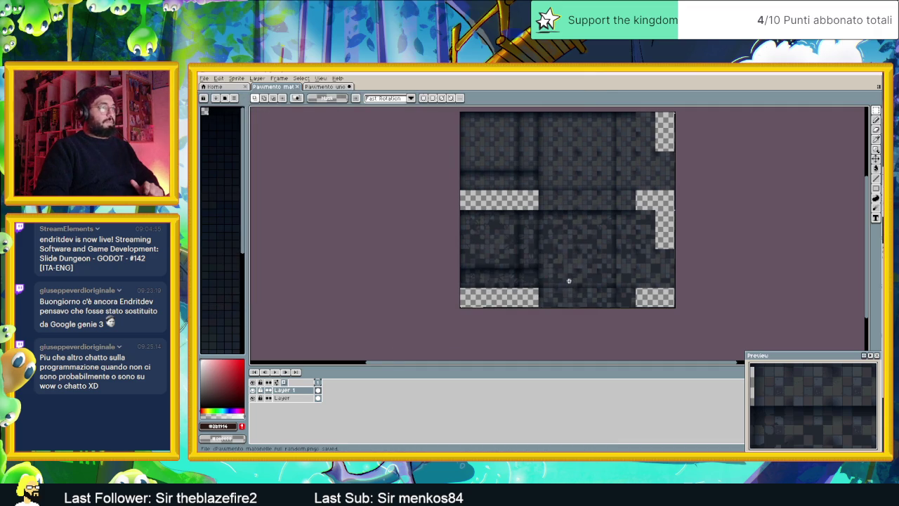
Inspect a black tile image from the Pavimenti folder zoomed in Photos, then close Photos
scroll(571, 281, "right", 2)
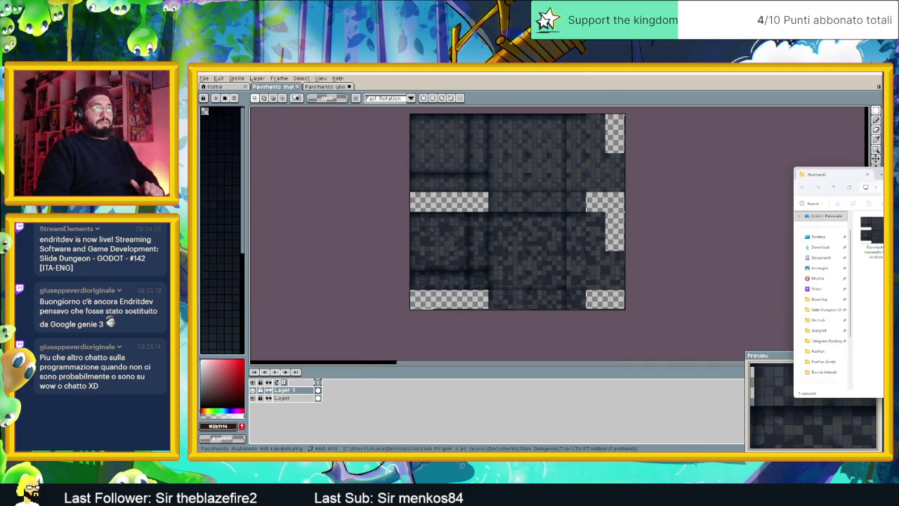
double_click(735, 246)
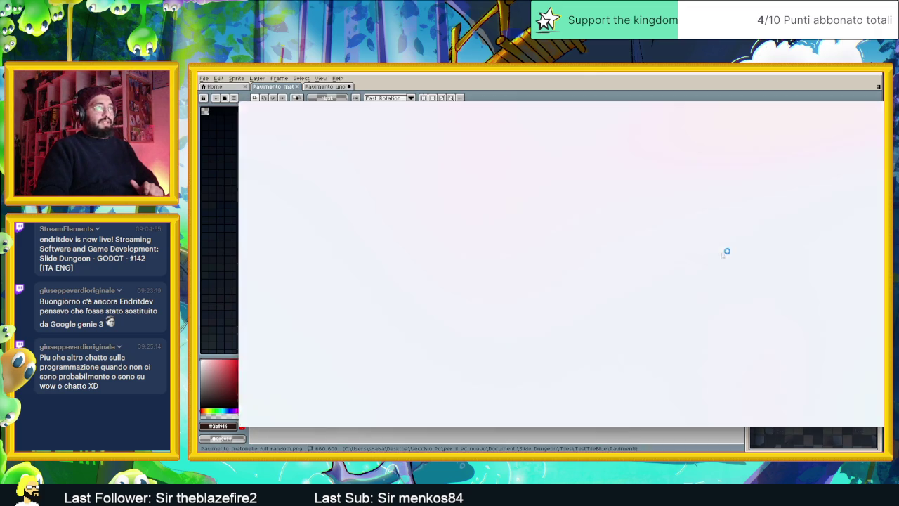
scroll(653, 260, "up", 1)
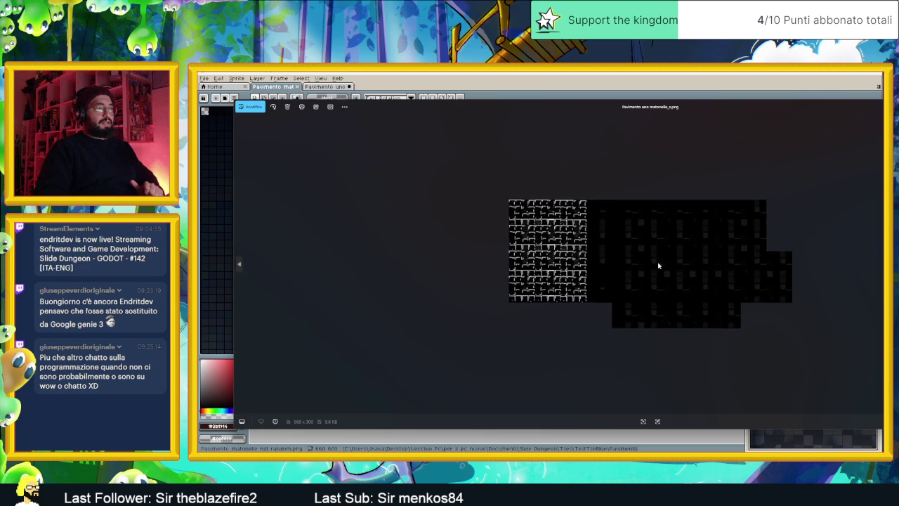
scroll(657, 264, "up", 1)
scroll(664, 267, "up", 1)
scroll(671, 274, "up", 1)
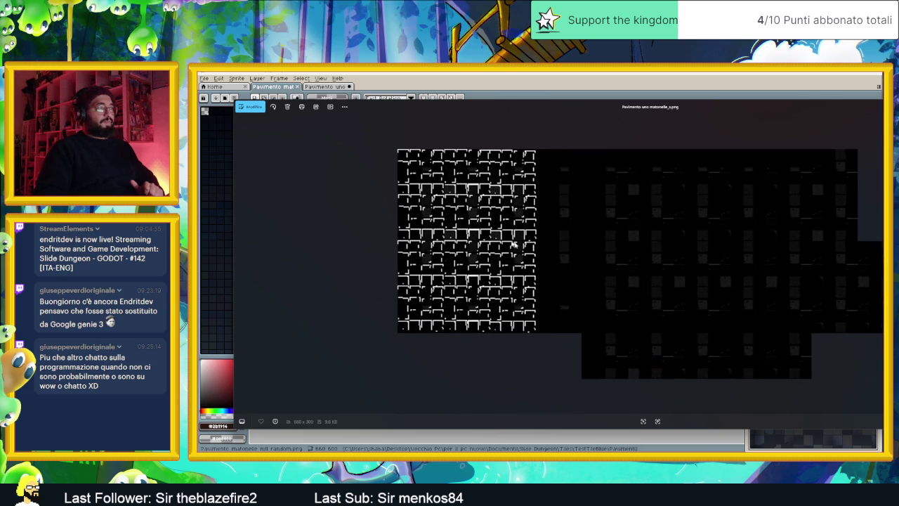
scroll(626, 262, "down", 1)
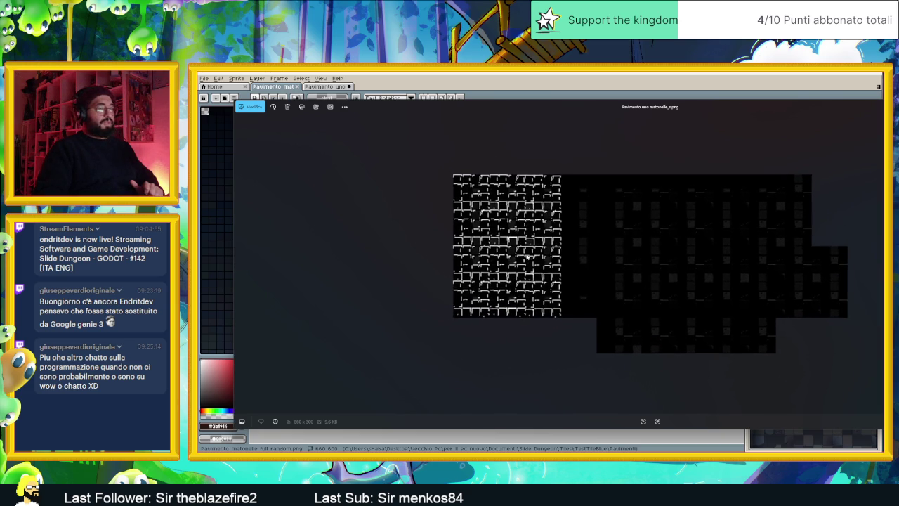
scroll(609, 237, "up", 1)
scroll(610, 239, "up", 1)
scroll(611, 239, "up", 1)
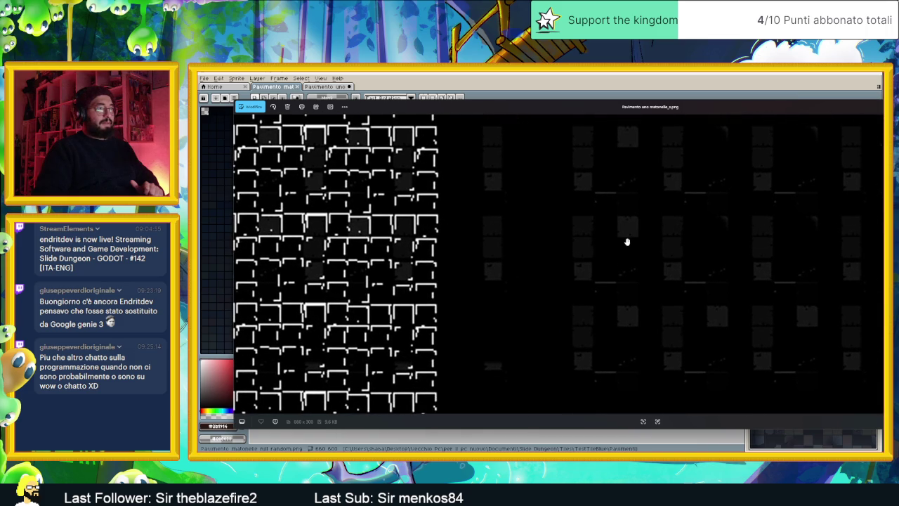
scroll(632, 242, "down", 1)
scroll(634, 242, "down", 1)
scroll(638, 241, "down", 1)
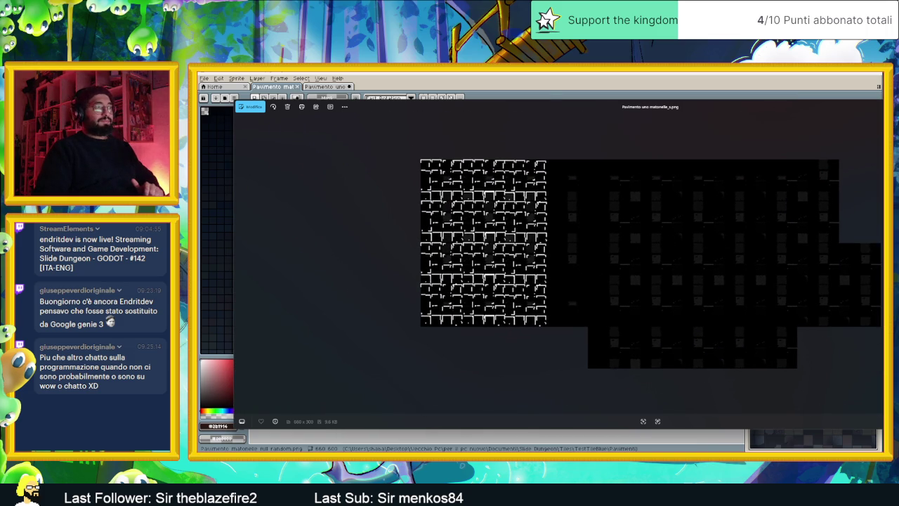
key("alt+F4")
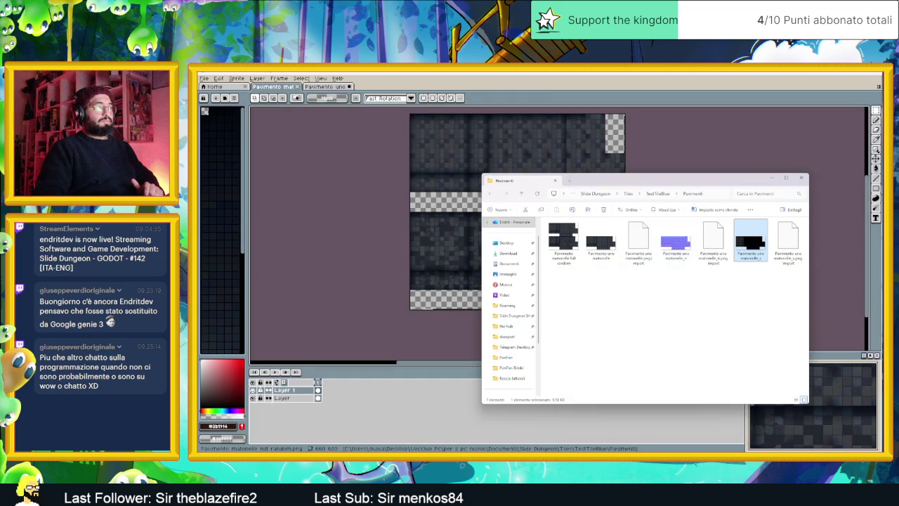
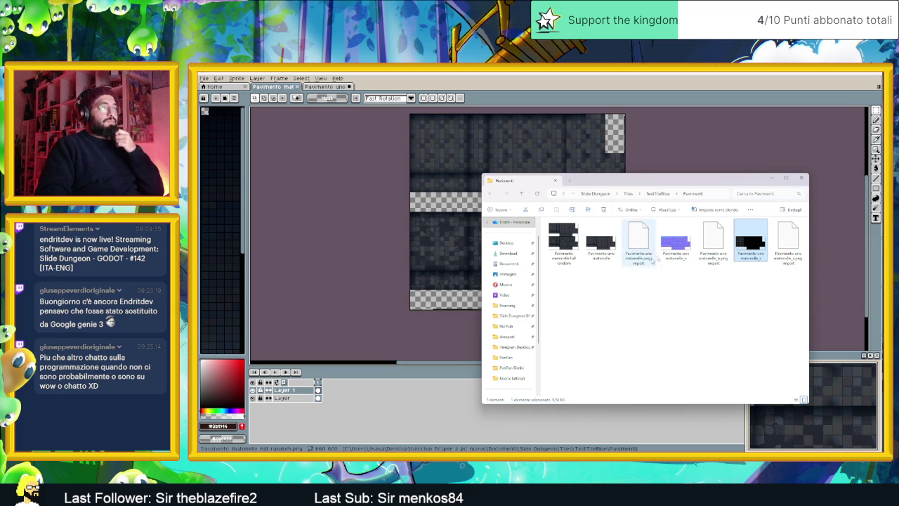
Open Pavimento uno matonelle_n.png in a new Aseprite tab and look through the Edit and Sprite menus
left_click(675, 246)
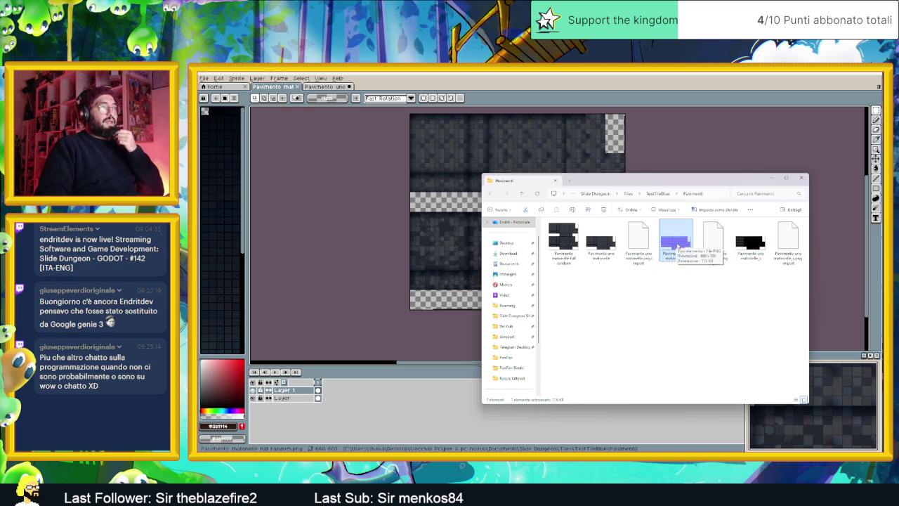
left_click_drag(461, 85, 461, 86)
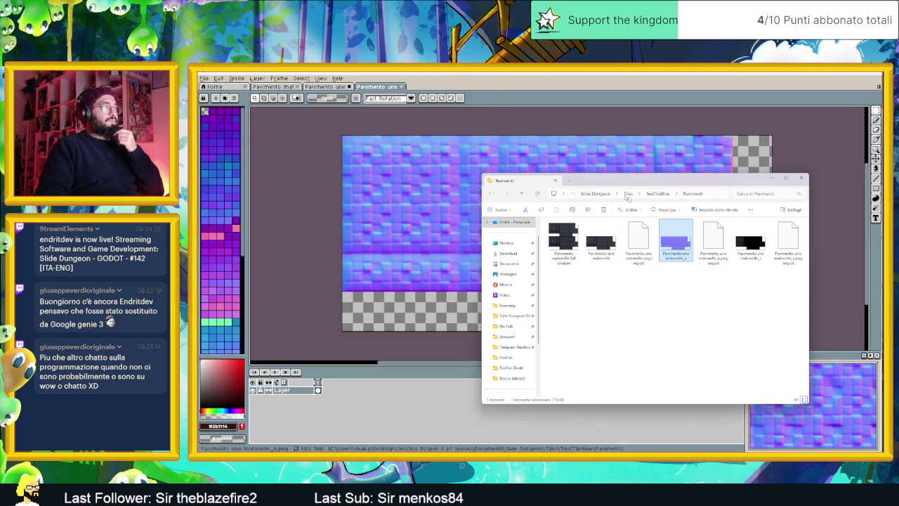
left_click(769, 179)
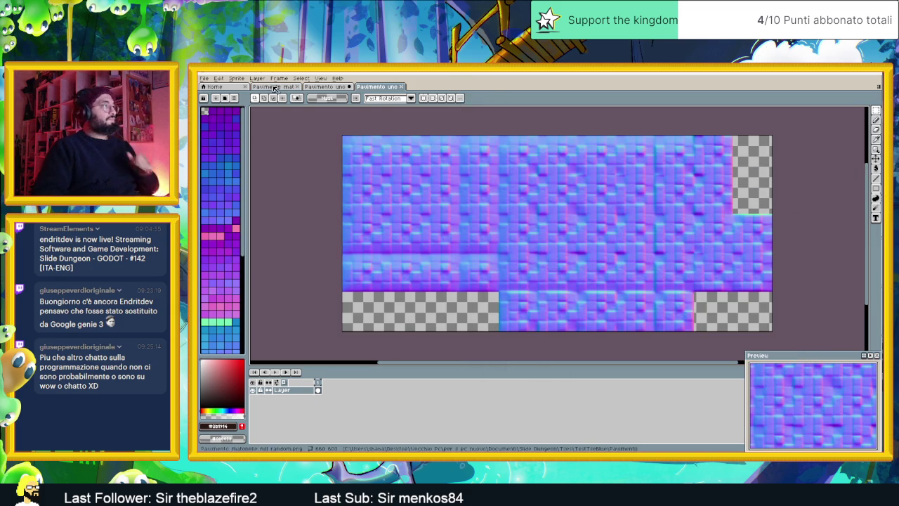
left_click(218, 79)
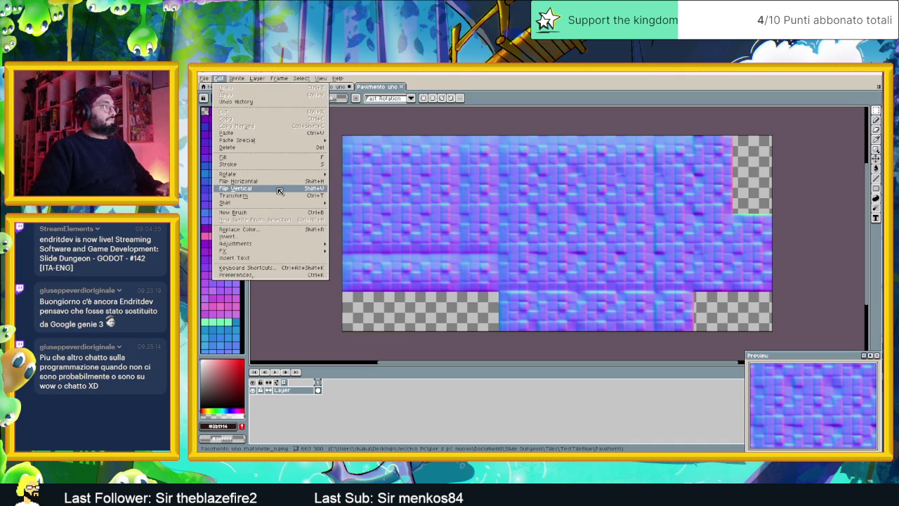
left_click(237, 78)
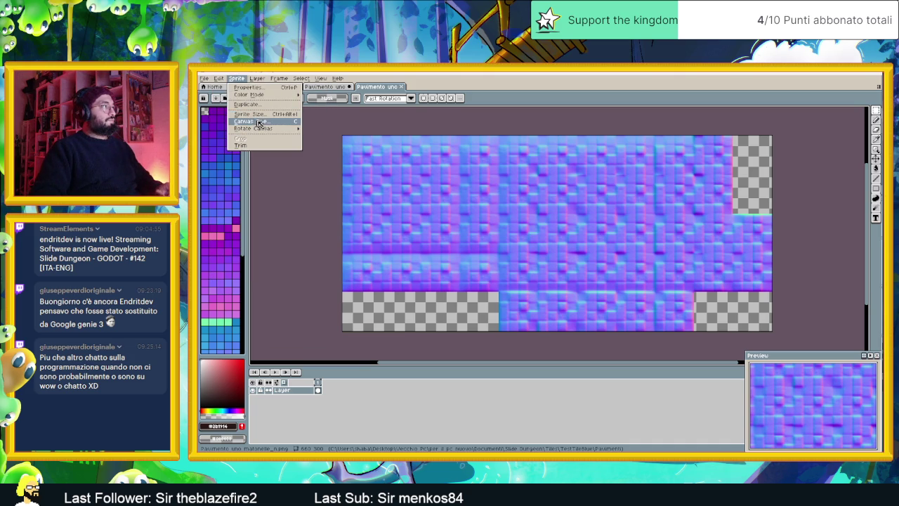
Resize the normal map canvas to 660x600, anchored at the top so it grows downward
left_click(270, 125)
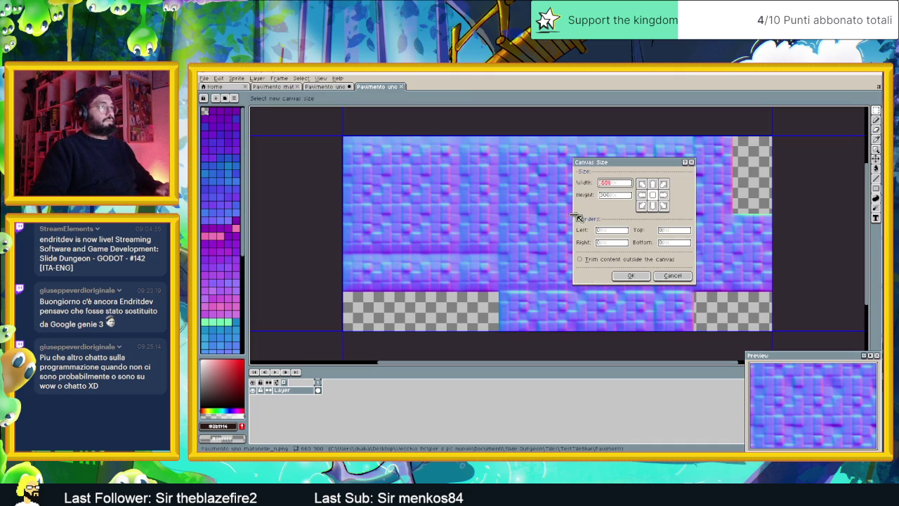
left_click(621, 196)
left_click(653, 184)
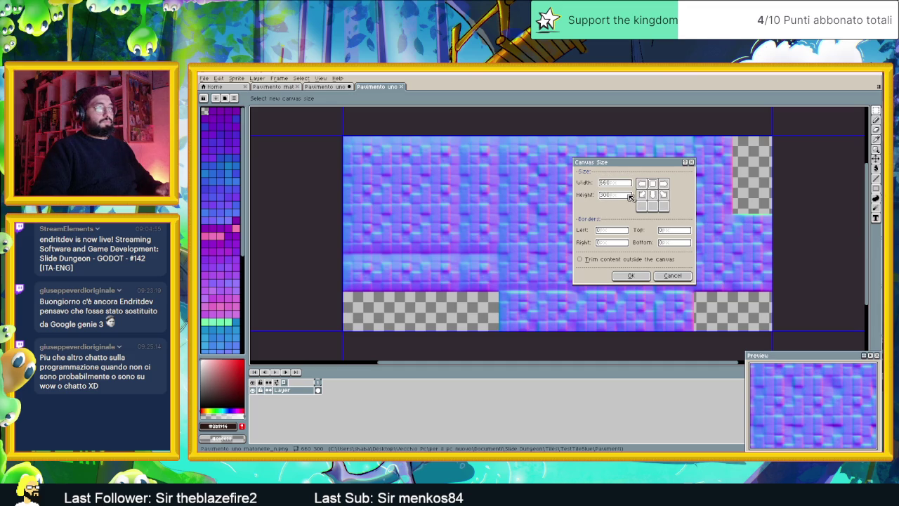
type("2")
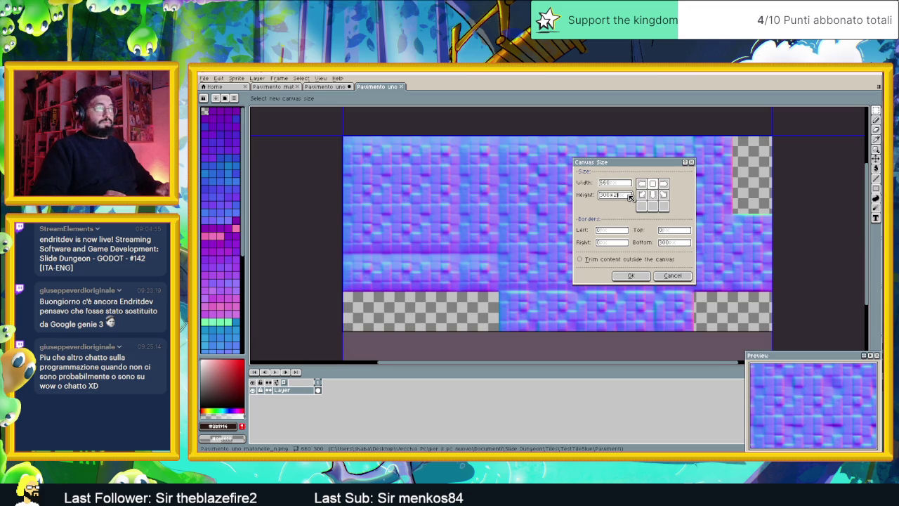
key("Return")
scroll(625, 222, "down", 3)
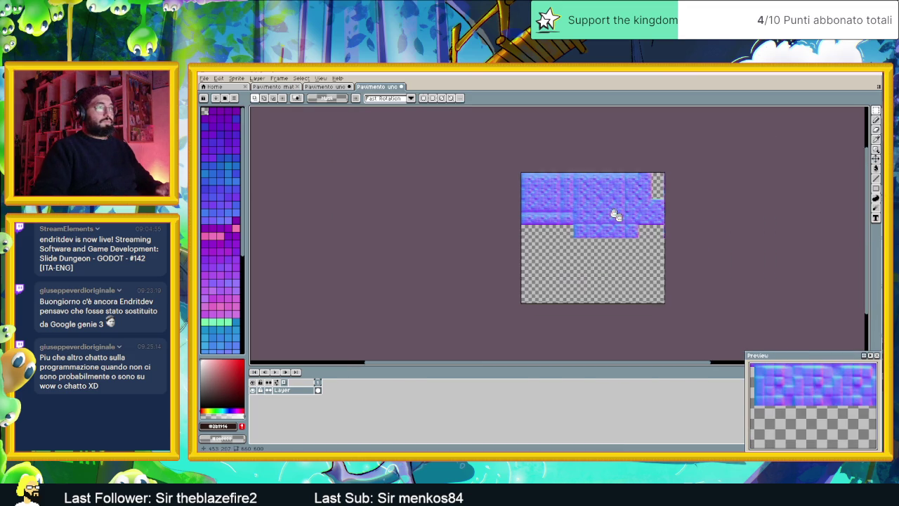
scroll(584, 223, "up", 1)
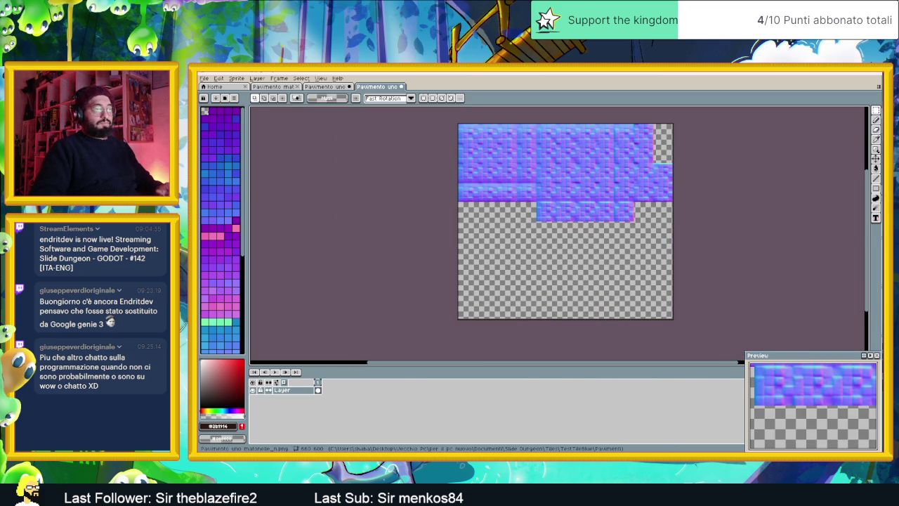
Open the second floor-tile normal map in Aseprite and select all of it
key("super+d")
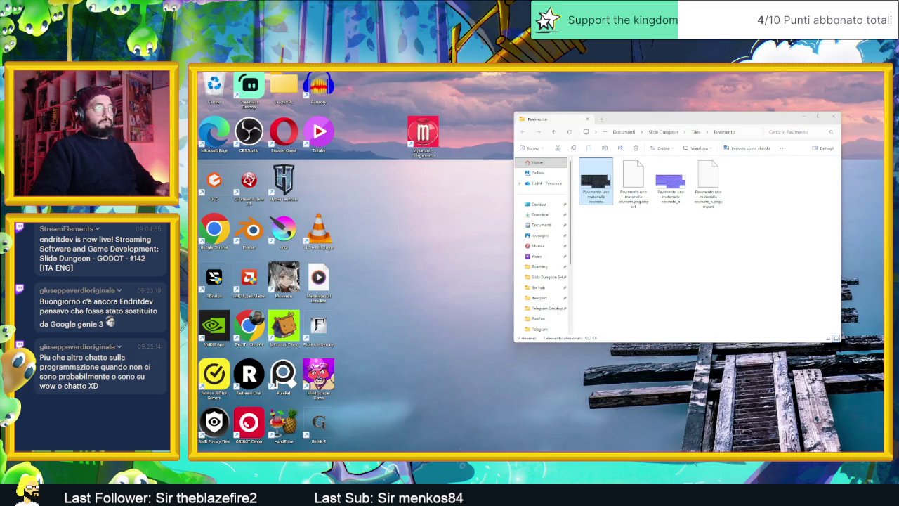
key("super+d")
left_click(667, 181)
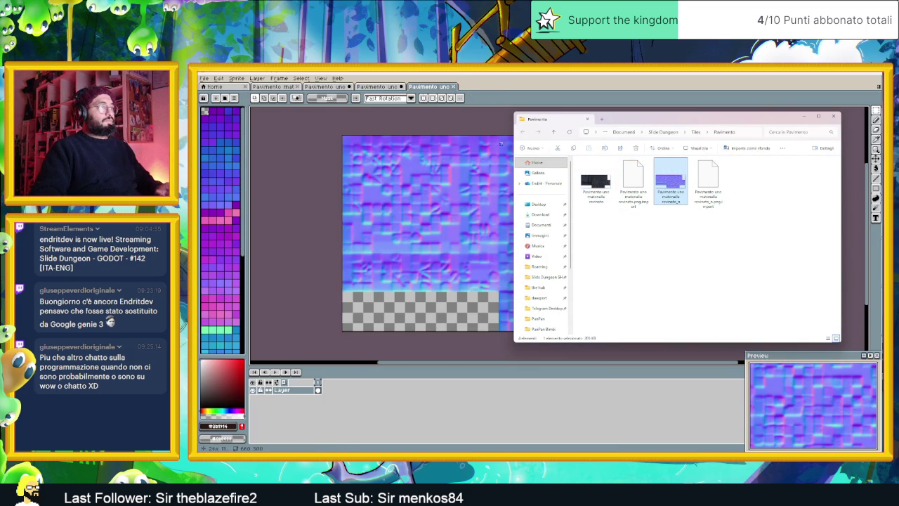
left_click(805, 118)
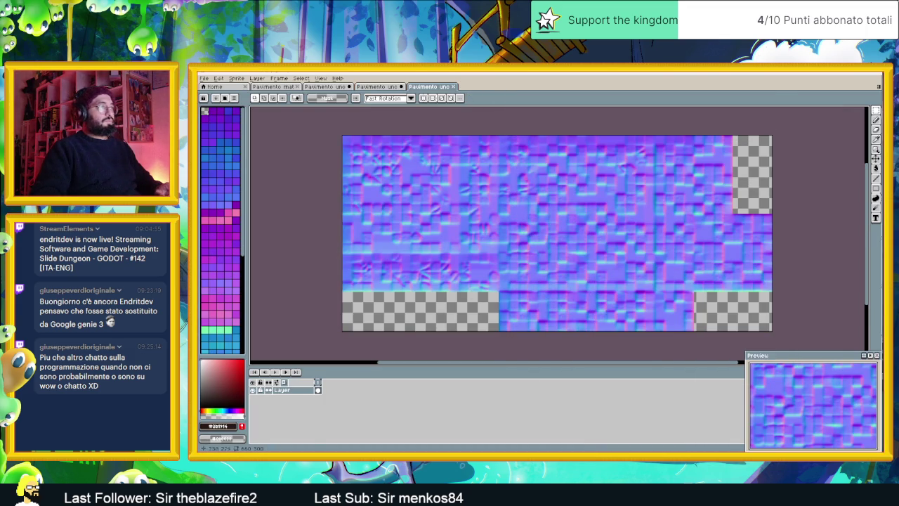
key("ctrl+a")
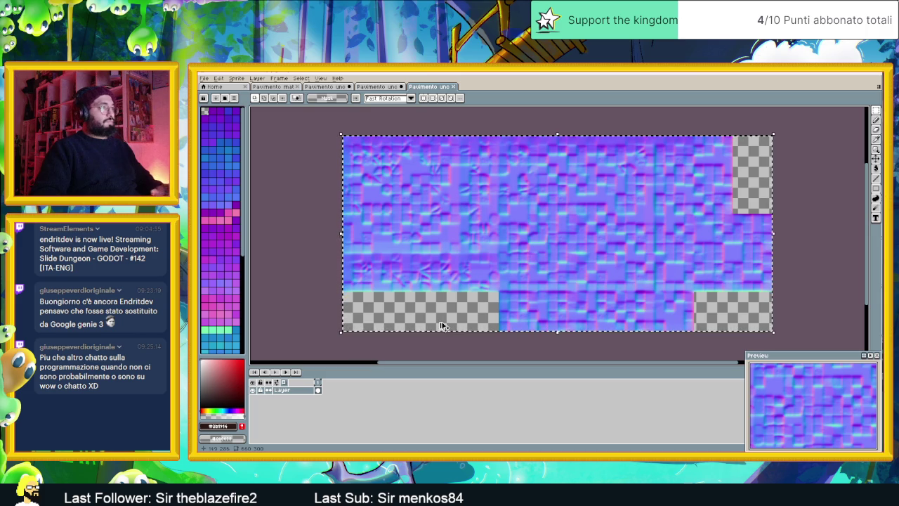
Paste the second normal map into the enlarged canvas and move it into the lower half
left_click(377, 85)
key("ctrl+v")
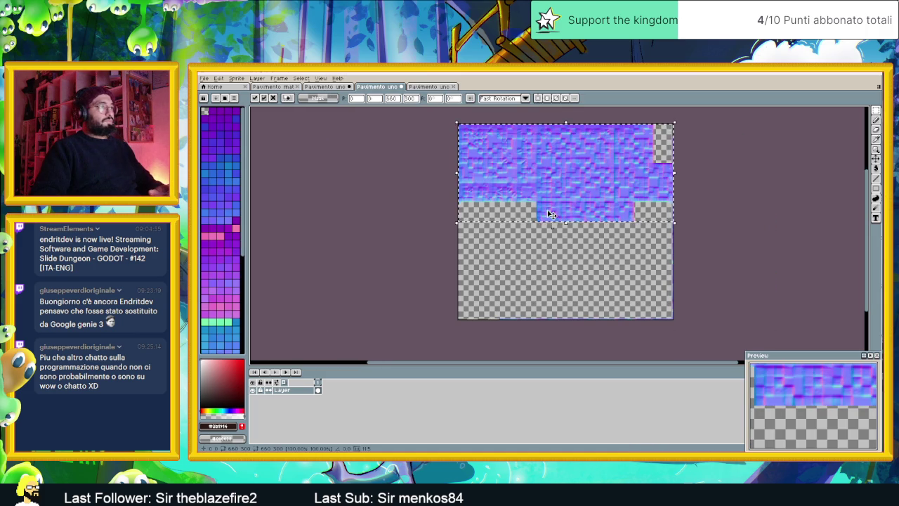
left_click_drag(532, 173, 532, 254)
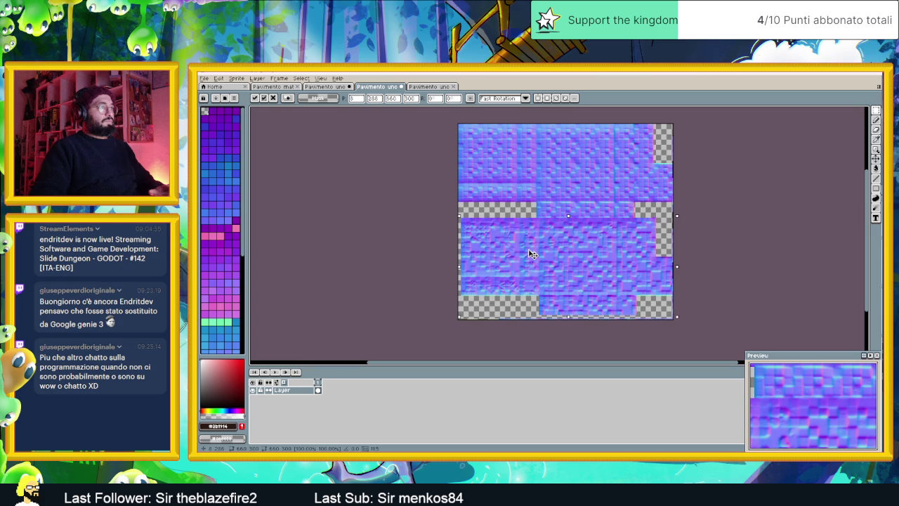
left_click_drag(532, 255, 531, 259)
Commit the pasted tiles in place and start saving the sprite under a new name
scroll(541, 250, "up", 2)
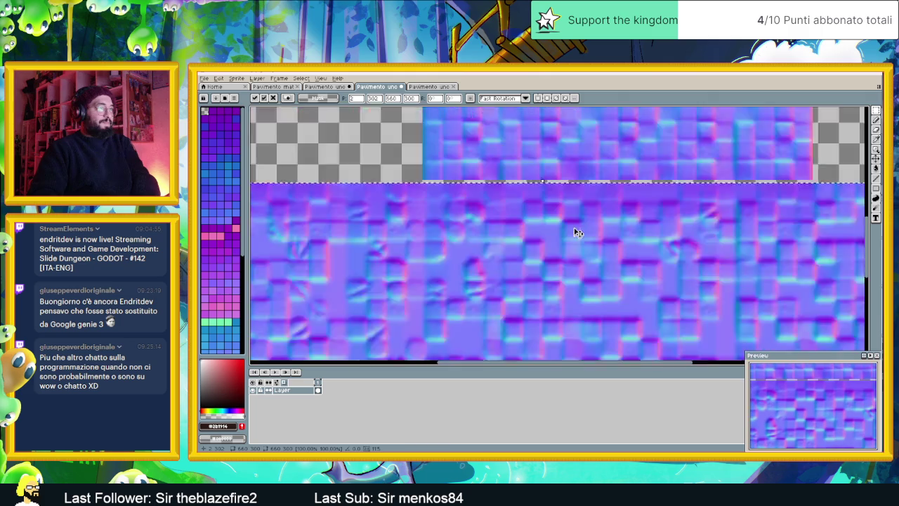
scroll(580, 221, "up", 1)
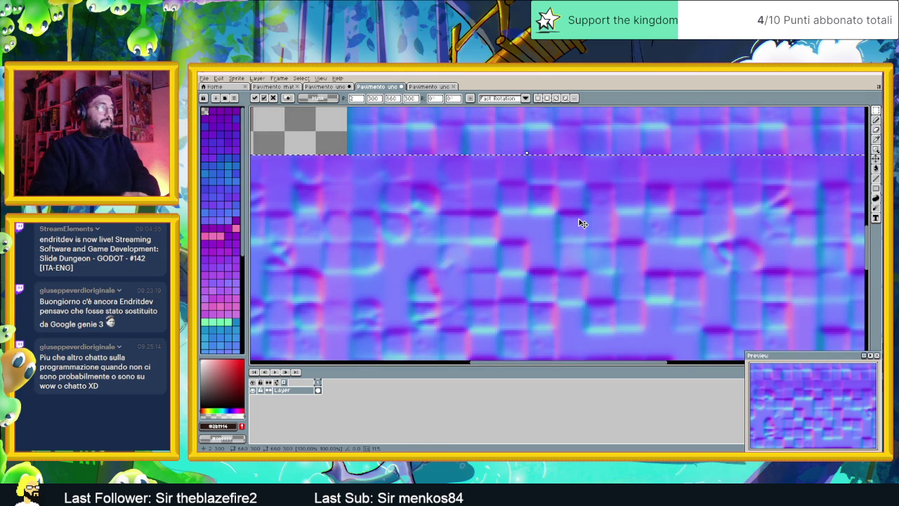
scroll(555, 229, "down", 3)
scroll(460, 225, "up", 1)
scroll(472, 221, "up", 2)
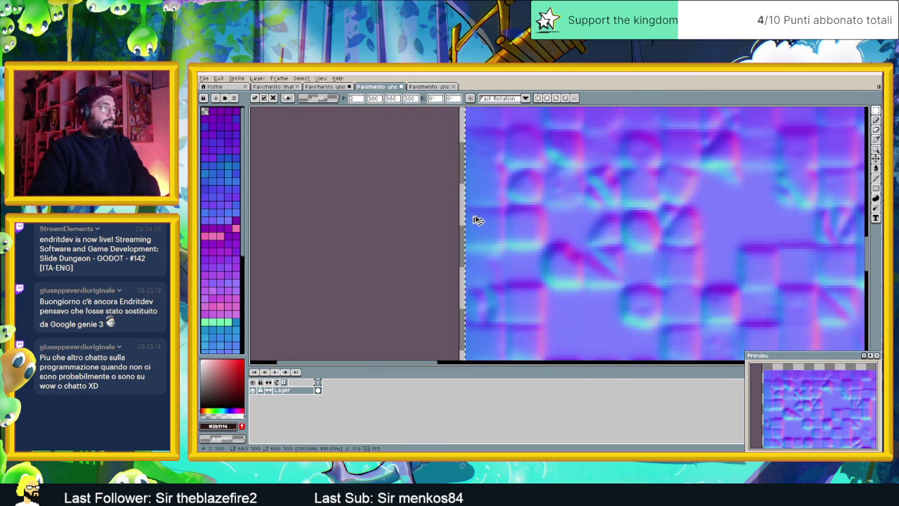
scroll(477, 216, "down", 1)
scroll(477, 218, "down", 2)
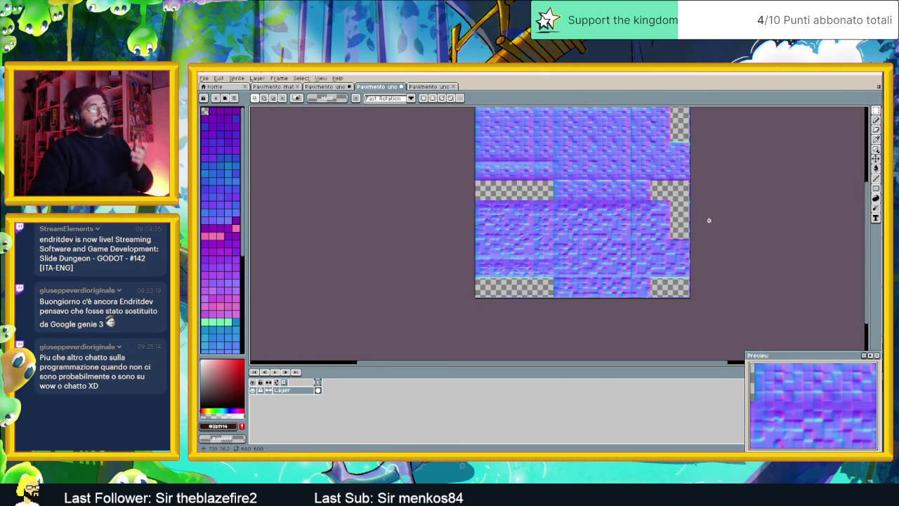
key("Return")
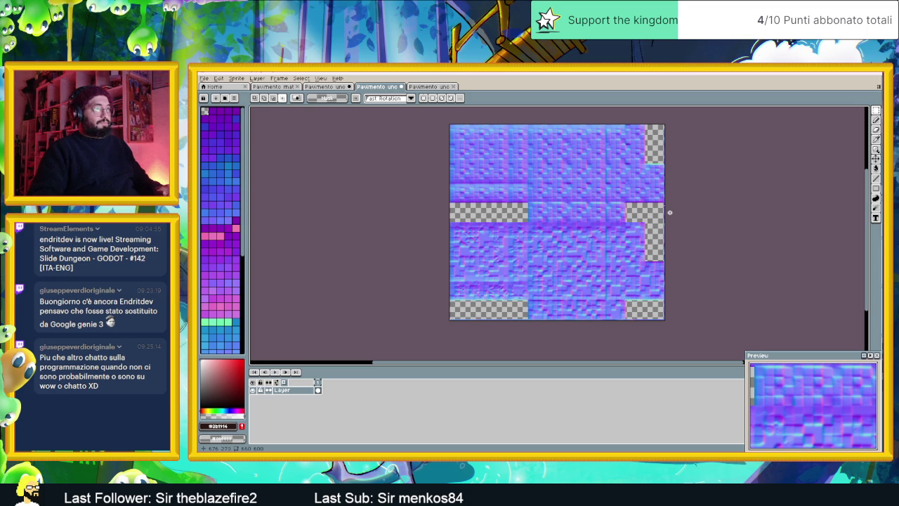
key("ctrl+shift+s")
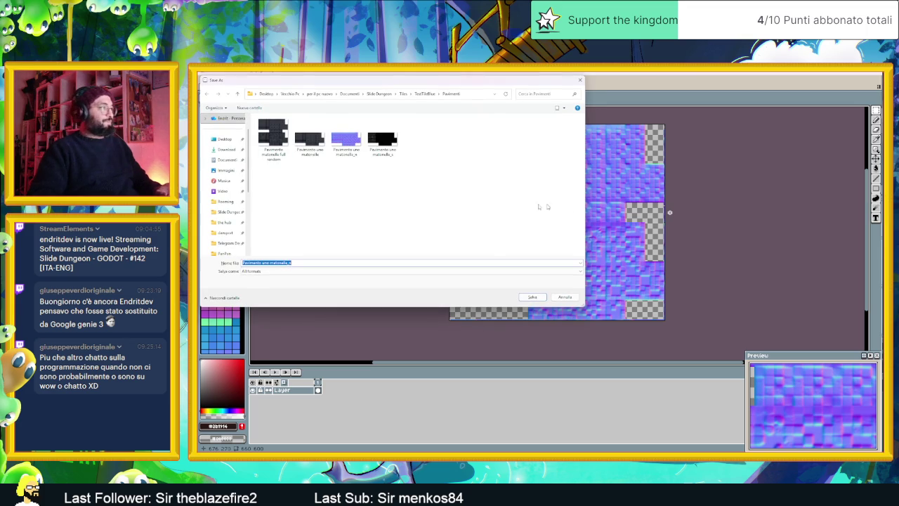
Save the combined normal map as Pavimento matonelle full random_n.png
left_click(274, 150)
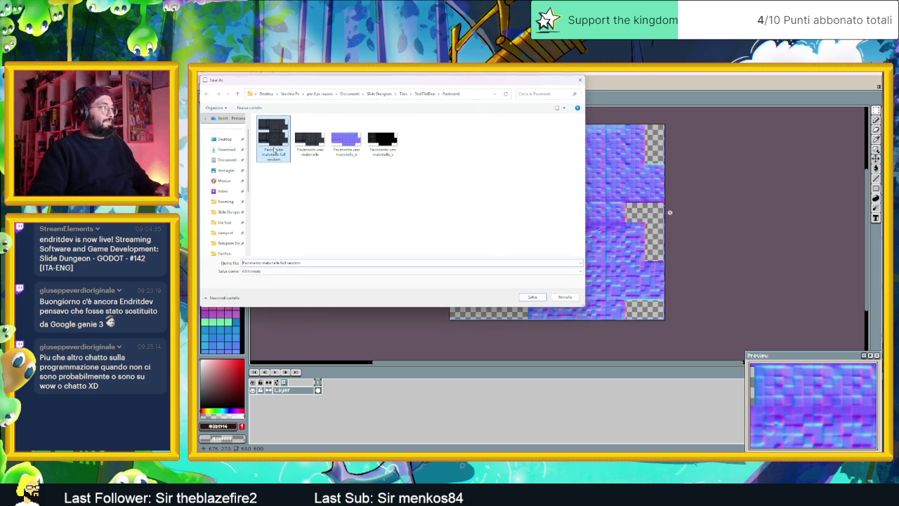
double_click(293, 262)
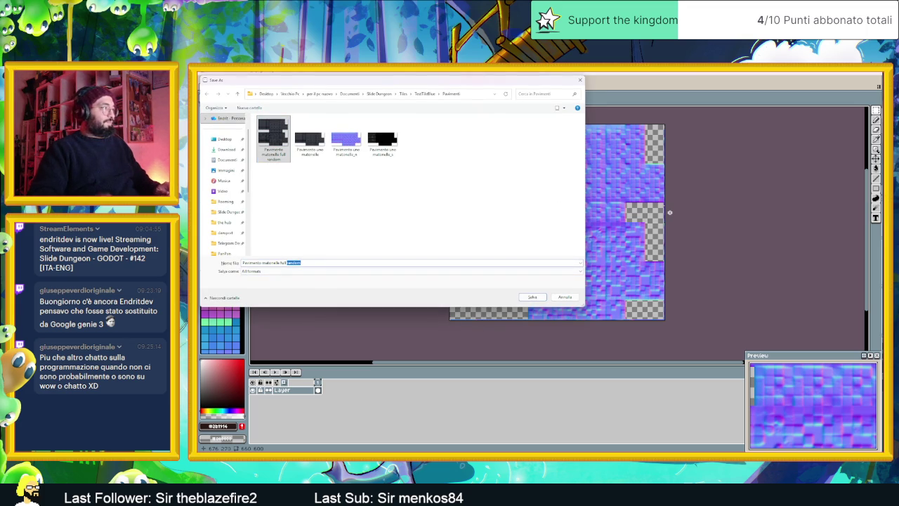
type("random.")
type("n")
left_click(526, 297)
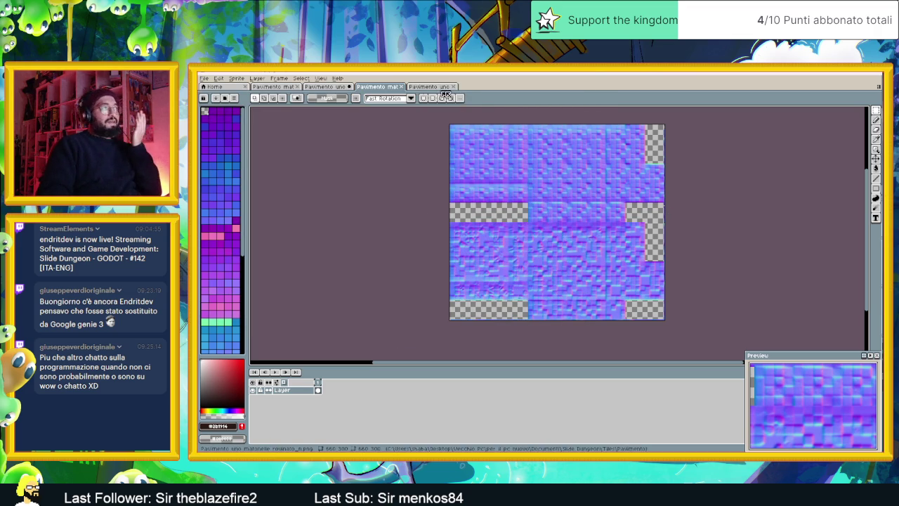
Close all open sprites, discarding unsaved changes, to return to the Home screen
left_click(402, 87)
left_click(358, 87)
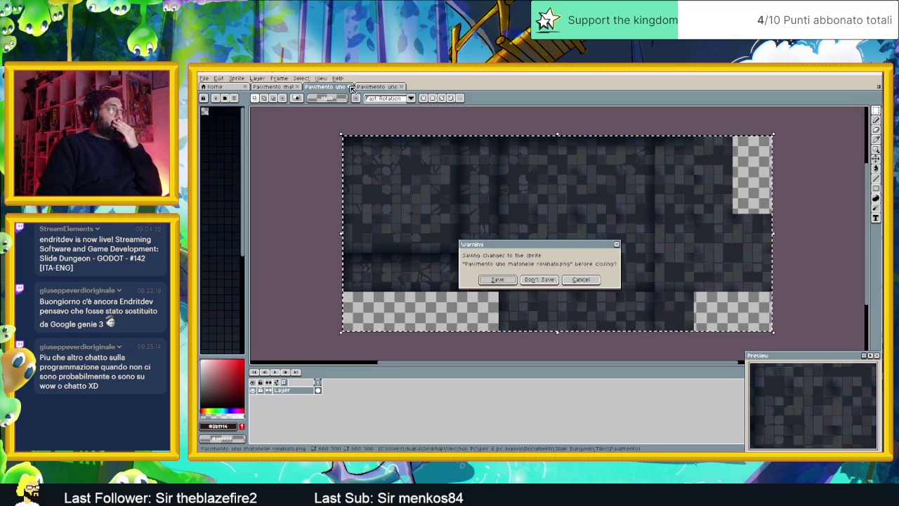
left_click(578, 279)
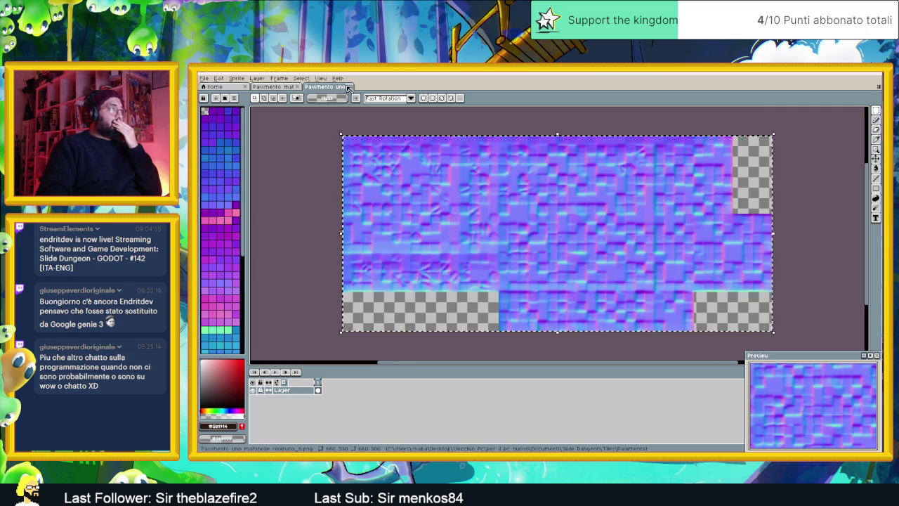
left_click(349, 87)
left_click(299, 87)
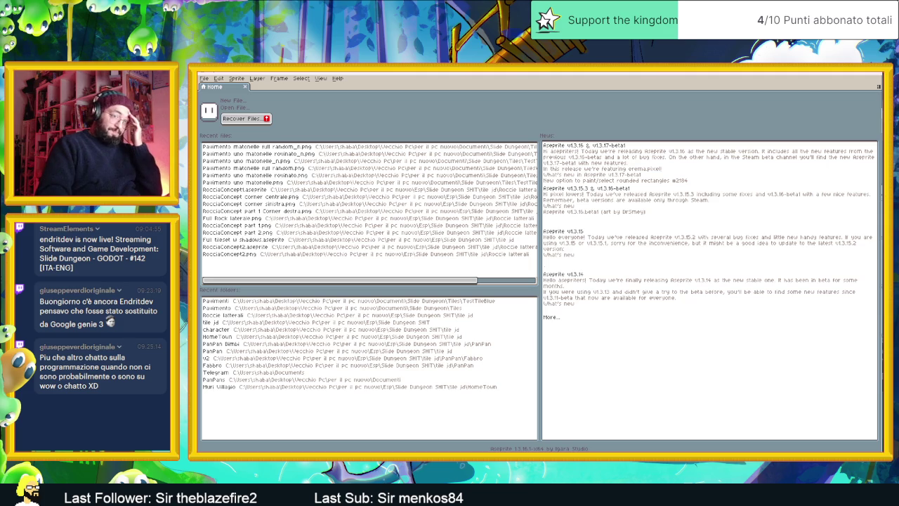
Launch Laigter and drag the purple Pavimento tile texture onto its canvas
key("super")
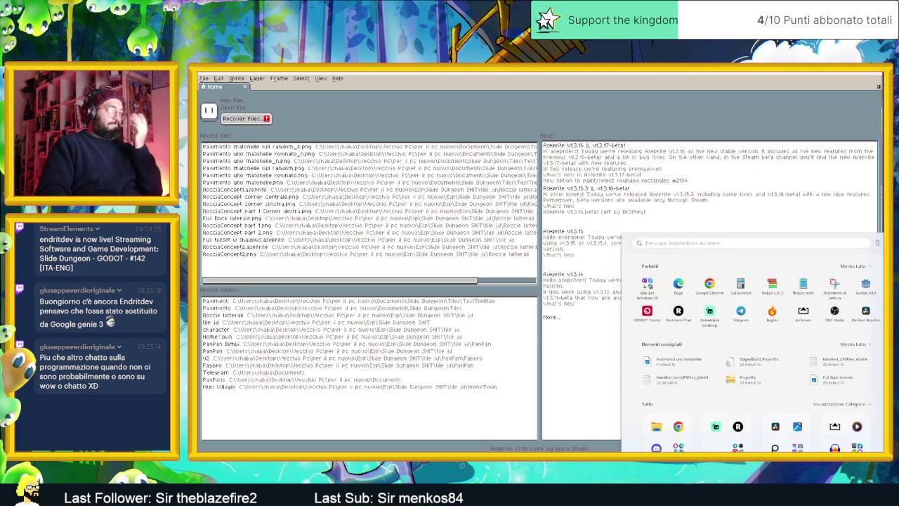
left_click(729, 335)
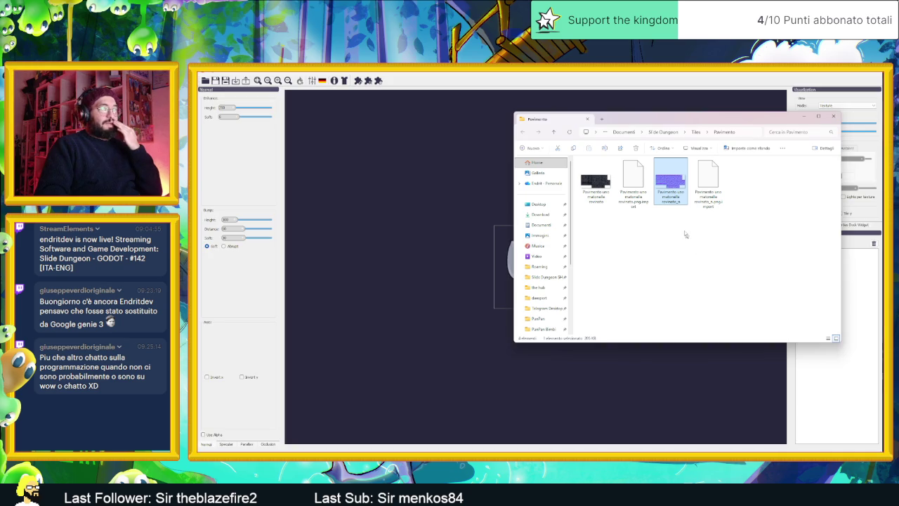
left_click_drag(671, 182, 477, 206)
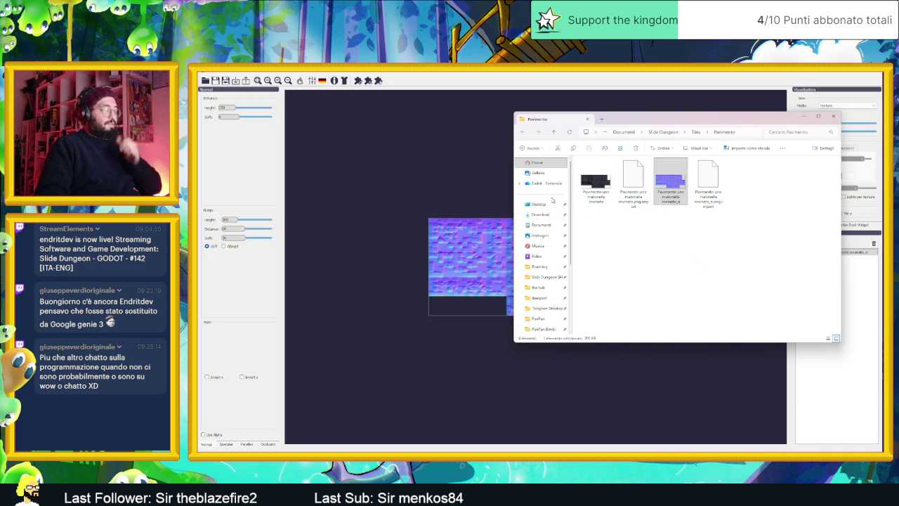
Check Laigter's open-project and plugin dialogs, cancel both, and close Laigter
left_click(456, 133)
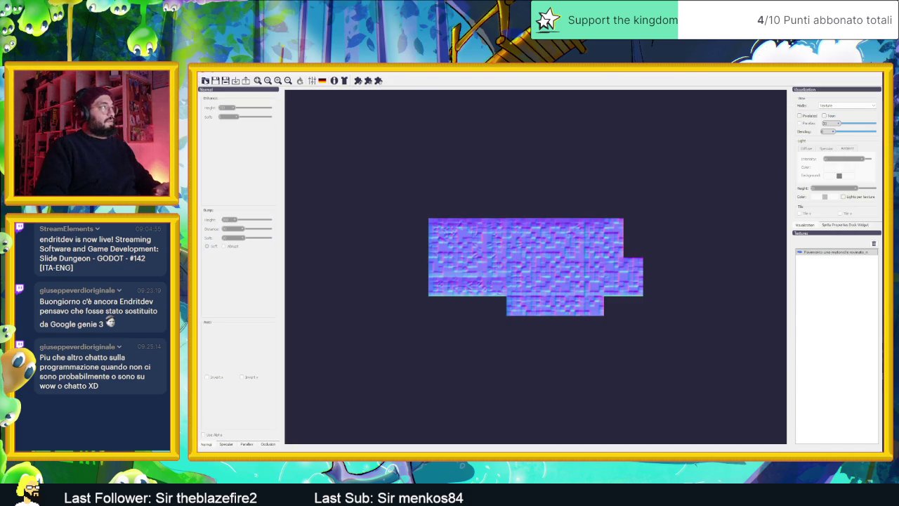
left_click(205, 80)
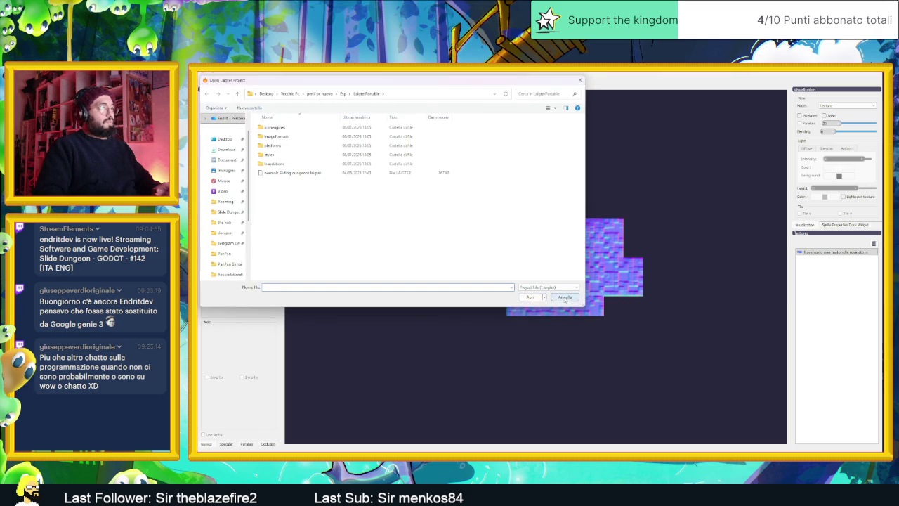
left_click(565, 297)
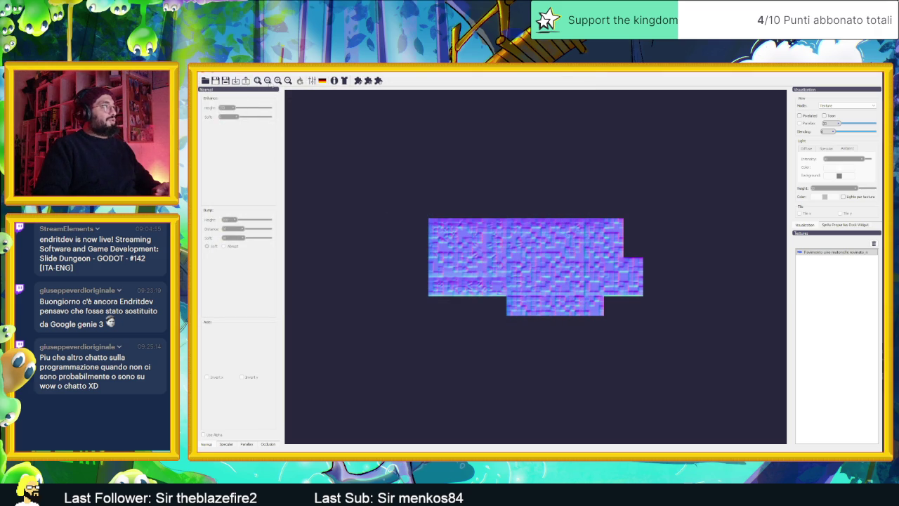
left_click(368, 81)
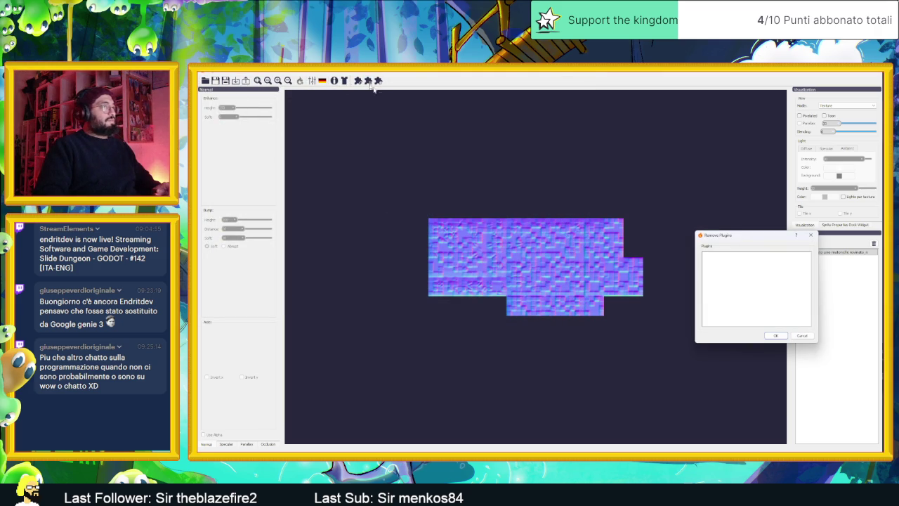
left_click(798, 337)
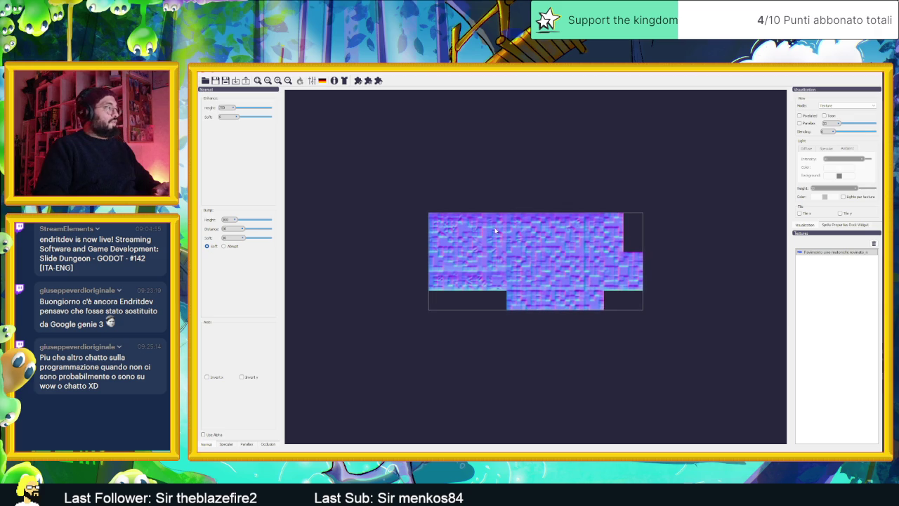
left_click(875, 74)
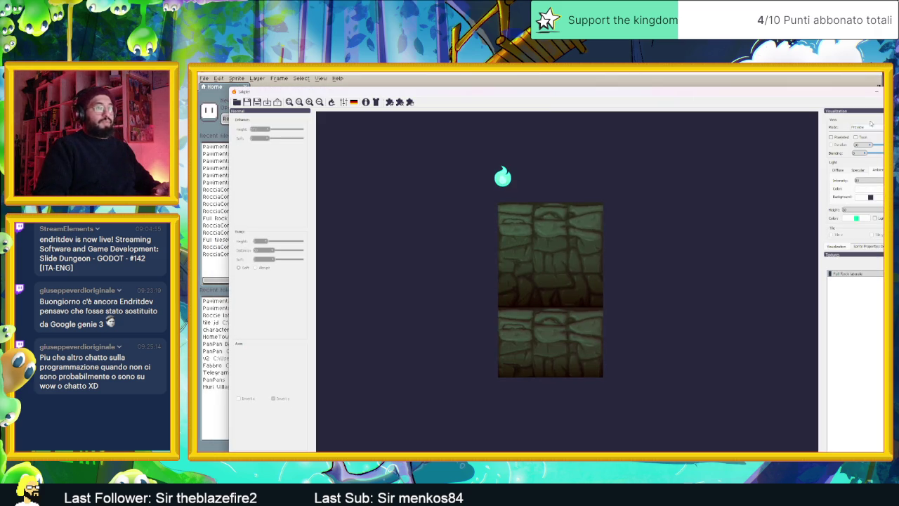
key("alt+F4")
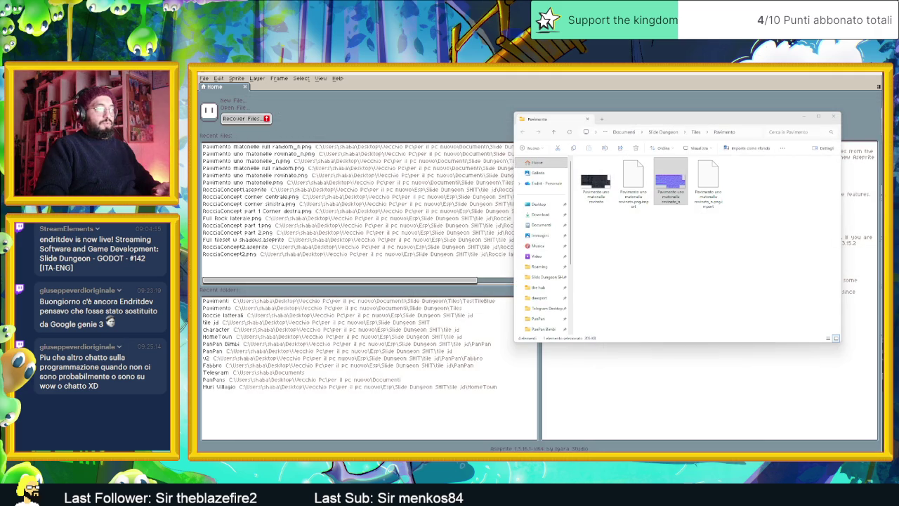
Relaunch Laigter and load the first floor-tile image from the Pavimento folder
key("super")
left_click(764, 317)
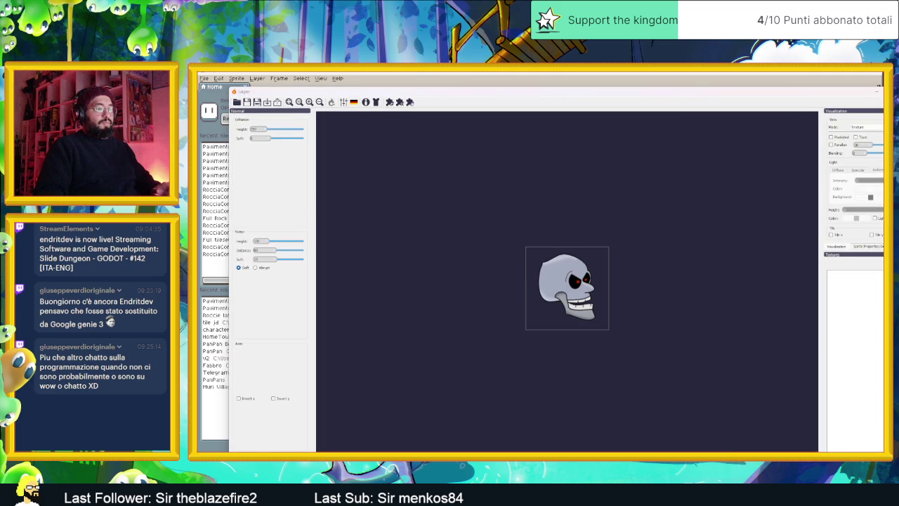
key("alt+F4")
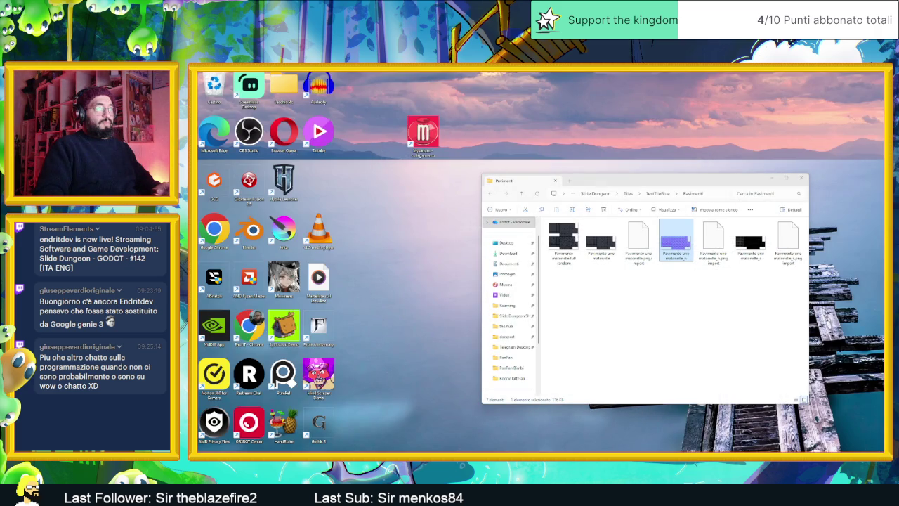
key("alt+Tab")
left_click_drag(595, 181, 487, 236)
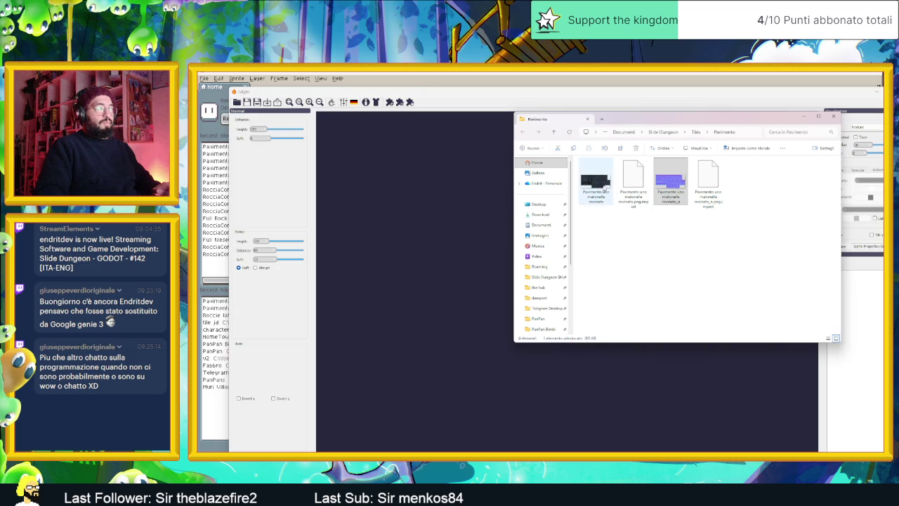
left_click(278, 339)
scroll(592, 271, "up", 1)
scroll(592, 270, "up", 2)
scroll(590, 271, "up", 2)
scroll(590, 271, "up", 1)
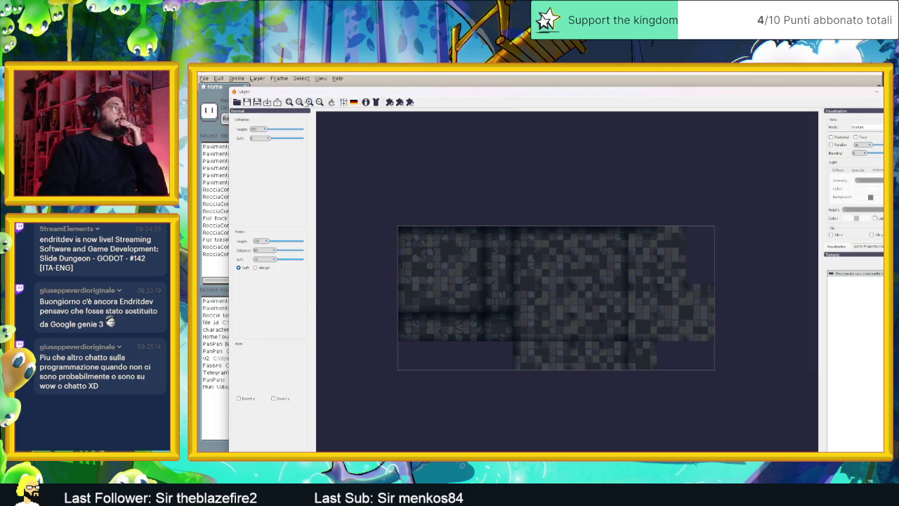
Preview the tiles as a normal map and select the Pavimento preset in the Presets Manager
left_click(861, 127)
left_click(870, 142)
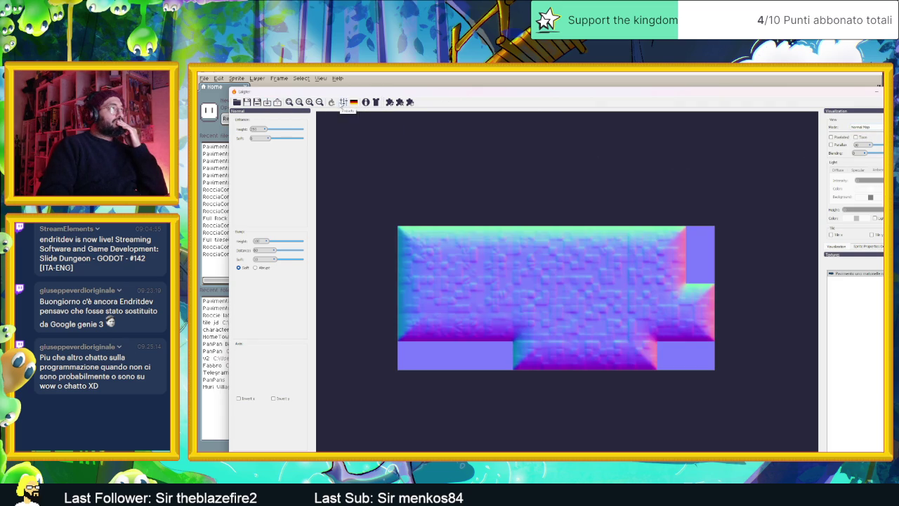
left_click(344, 102)
left_click(768, 244)
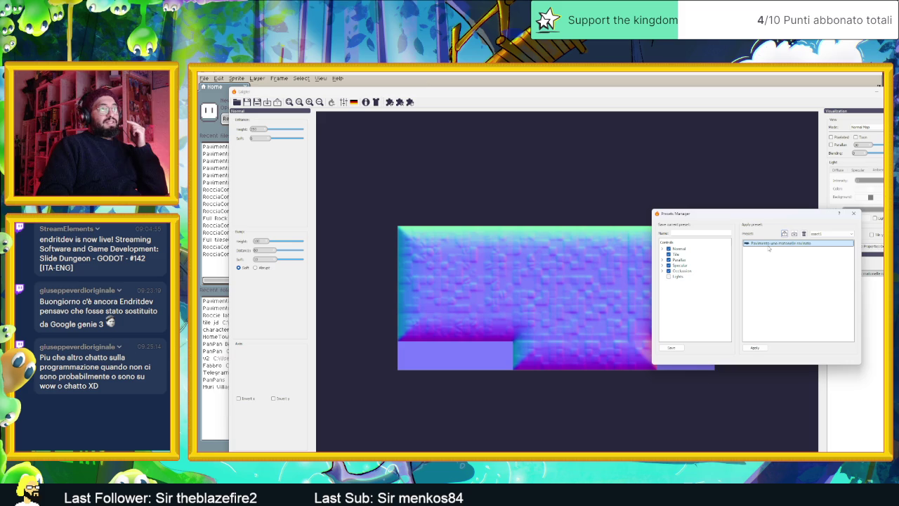
Apply the sliding dungeons normal preset to the floor tiles
left_click(838, 235)
left_click(833, 248)
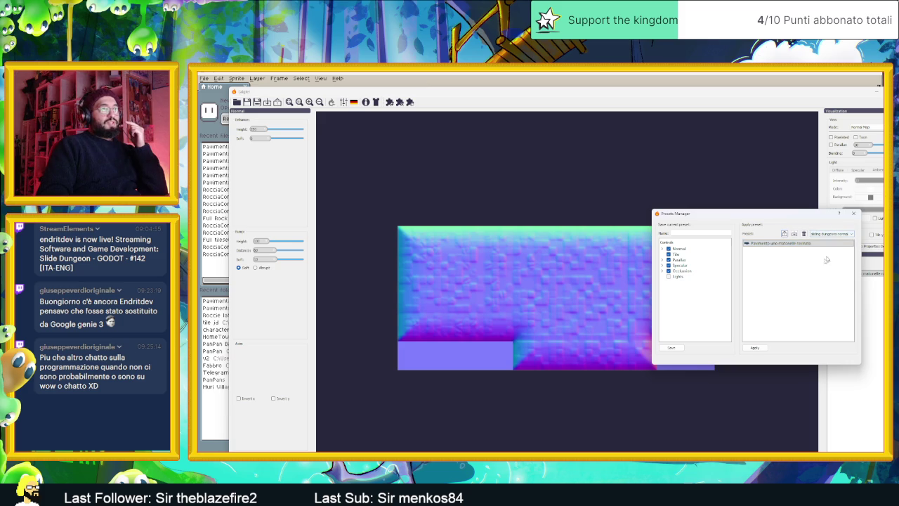
left_click(755, 348)
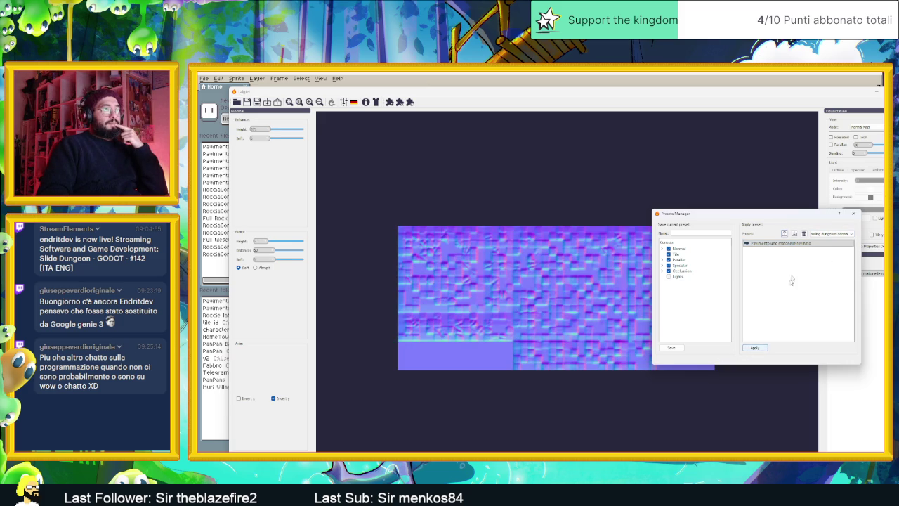
left_click(832, 238)
left_click(821, 258)
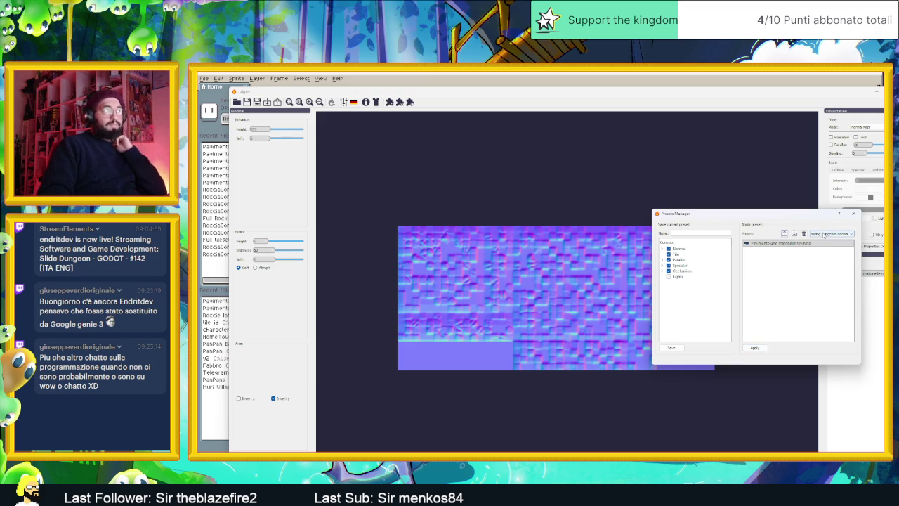
Close the Presets Manager and toggle the vertical normal inversion on and back off
left_click(855, 214)
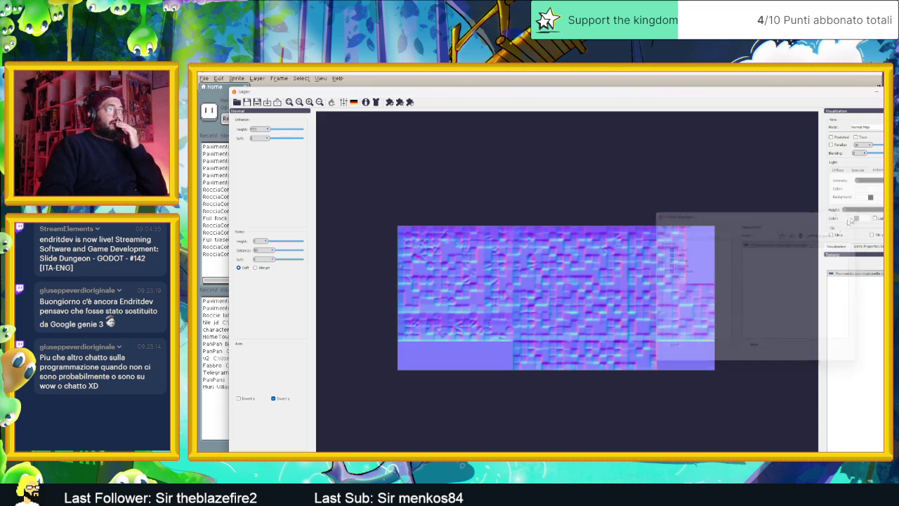
left_click(278, 400)
left_click(278, 401)
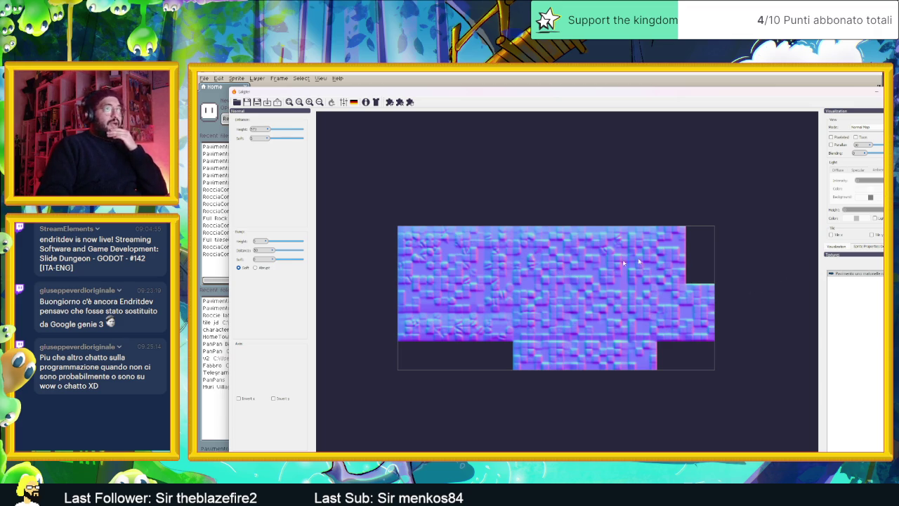
left_click(866, 127)
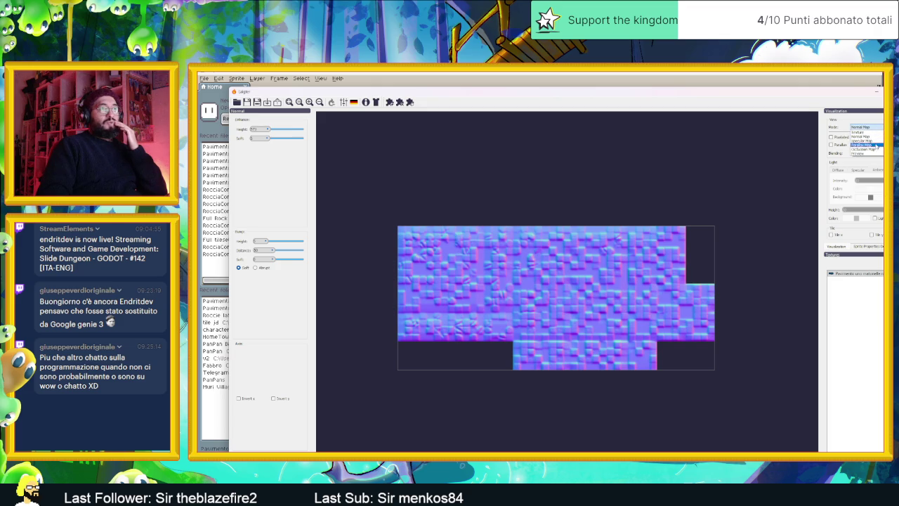
Show the specular map with tweaked brightness, higher contrast, less softness, pixelated preview and alpha transparency
left_click(875, 141)
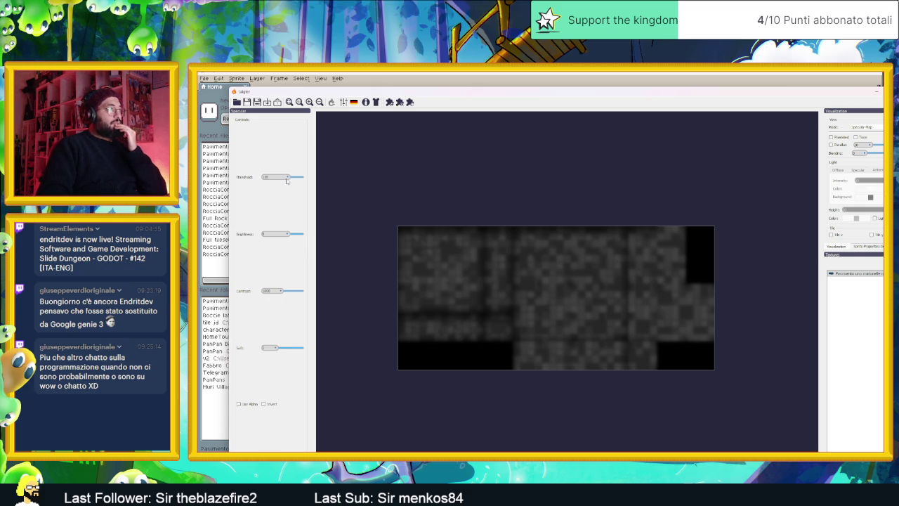
left_click_drag(285, 236, 286, 236)
left_click(831, 137)
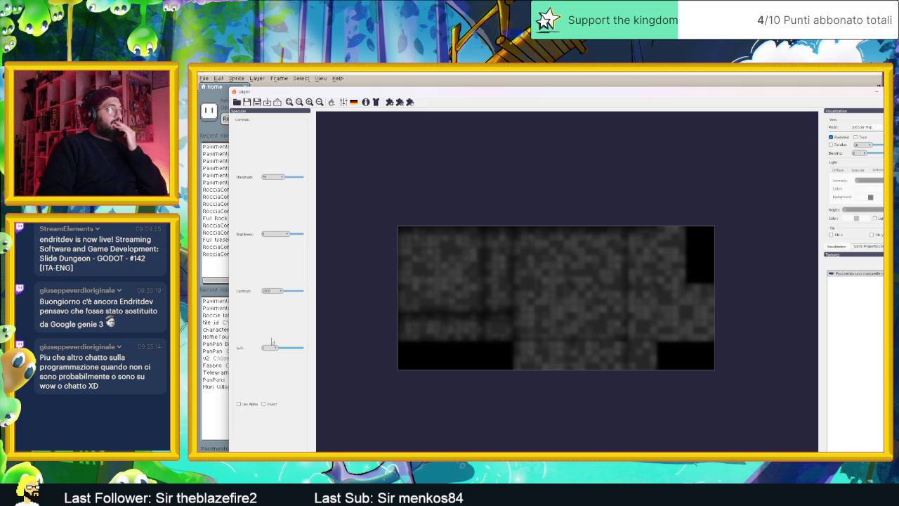
left_click_drag(281, 295, 287, 294)
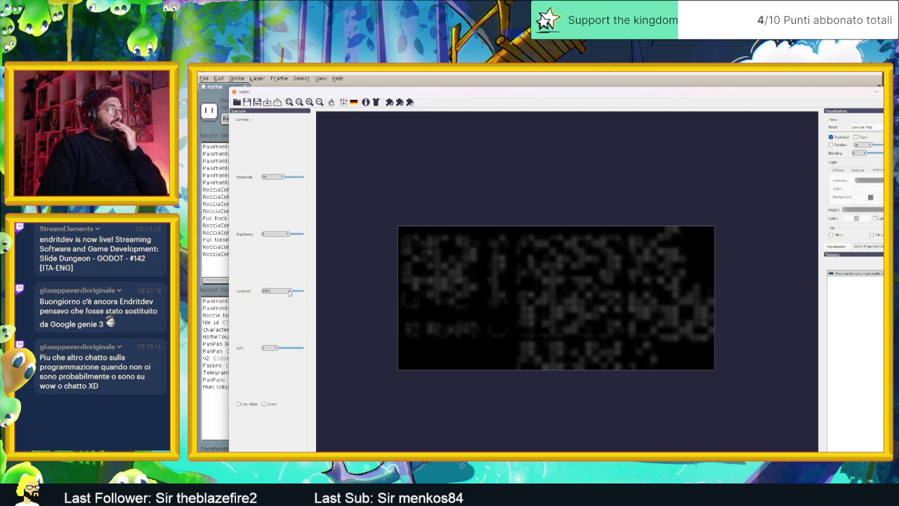
left_click_drag(286, 294, 284, 294)
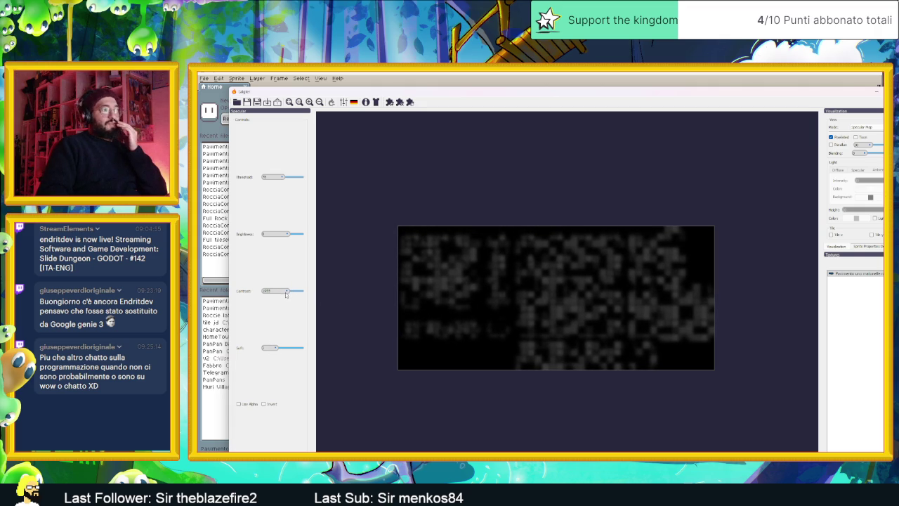
left_click_drag(274, 349, 271, 349)
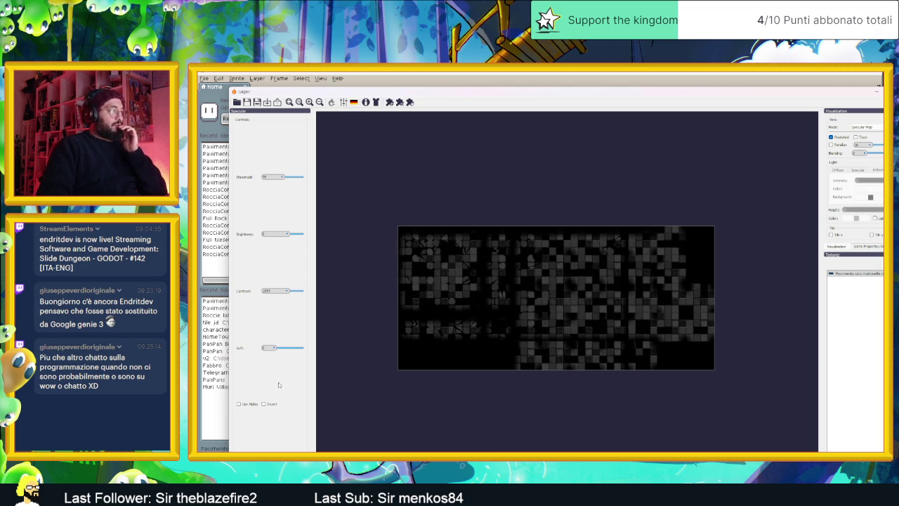
left_click(248, 404)
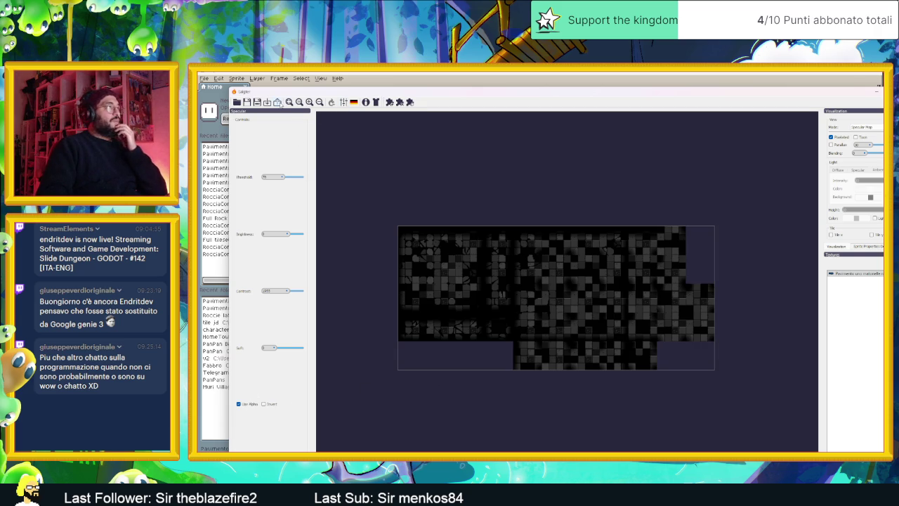
left_click(277, 103)
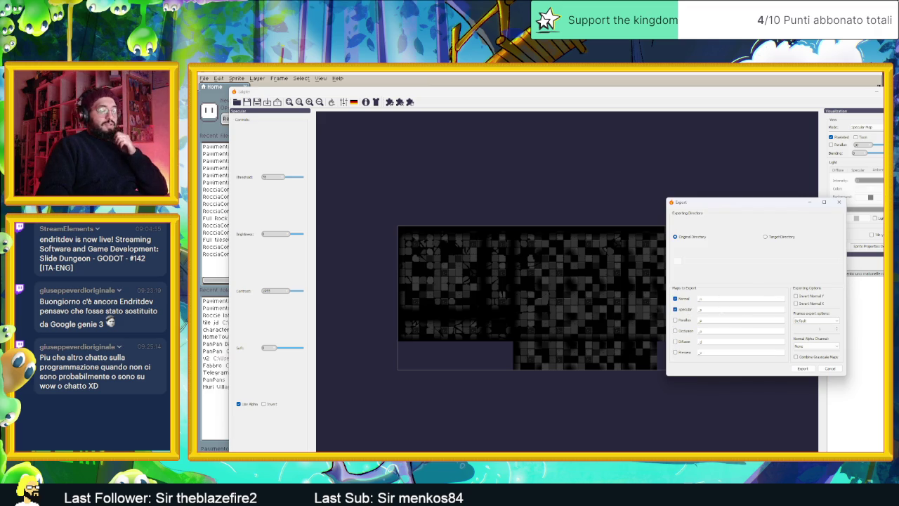
Export the normal and specular maps with _n_2 and _s_2 suffixes, then close Laigter
type("_2")
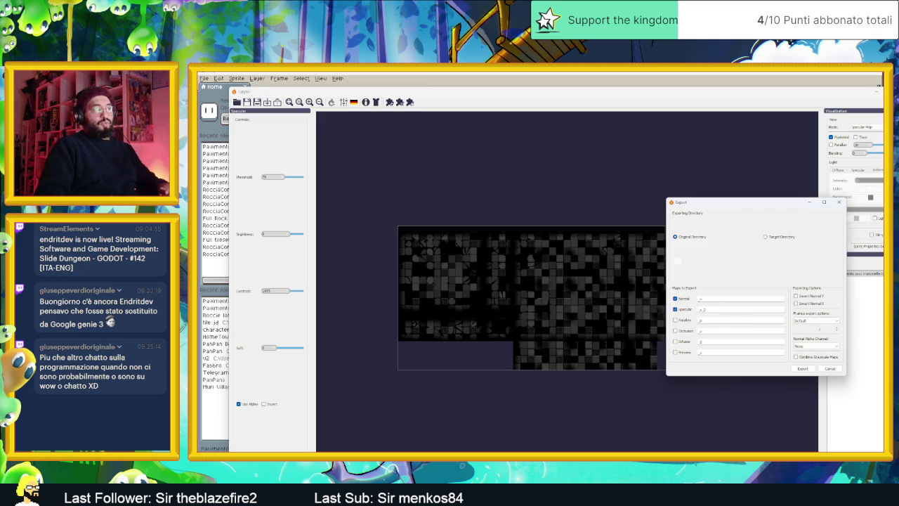
type("_2")
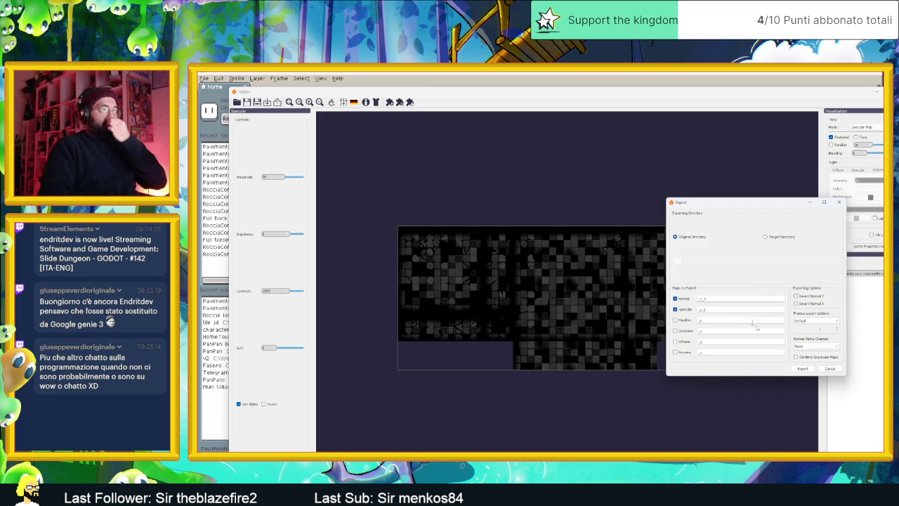
left_click(802, 368)
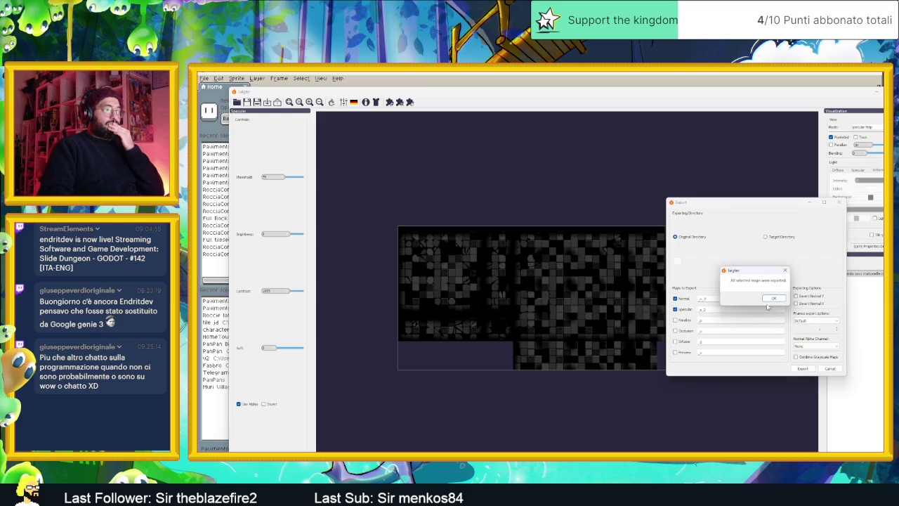
left_click(774, 299)
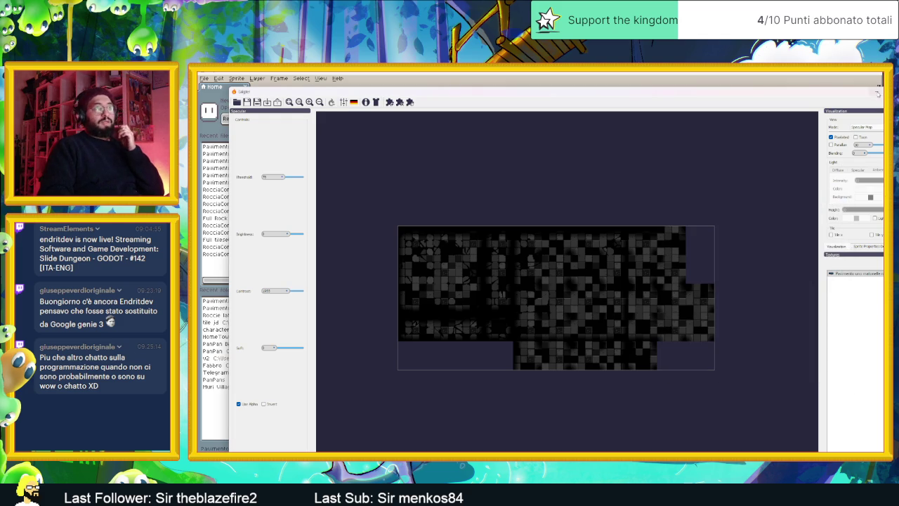
left_click(879, 94)
Open the full random normal map and the worn-tile normal map in Aseprite
left_click(787, 201)
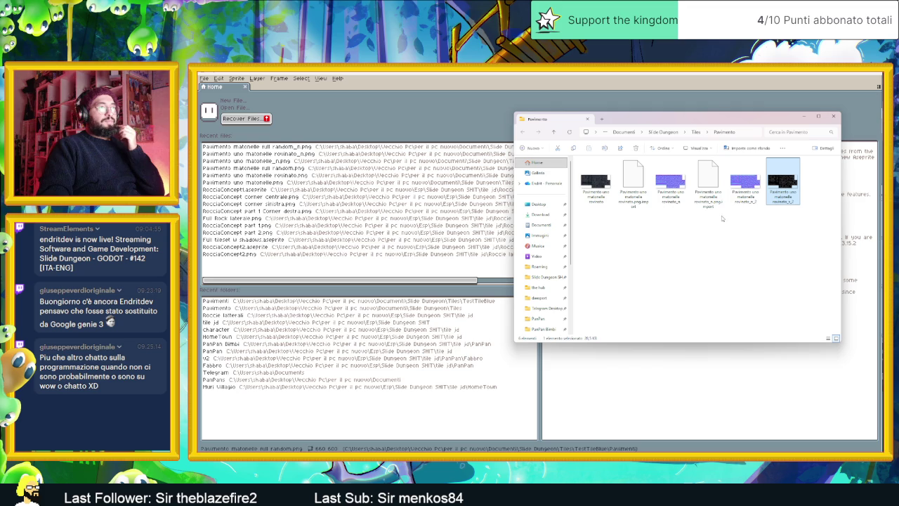
left_click(752, 190, "ctrl")
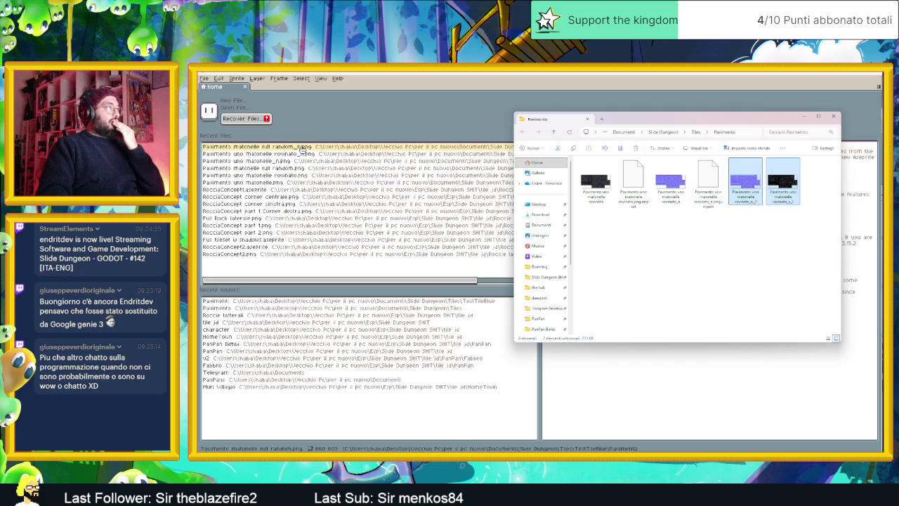
left_click(325, 147)
scroll(694, 258, "down", 2)
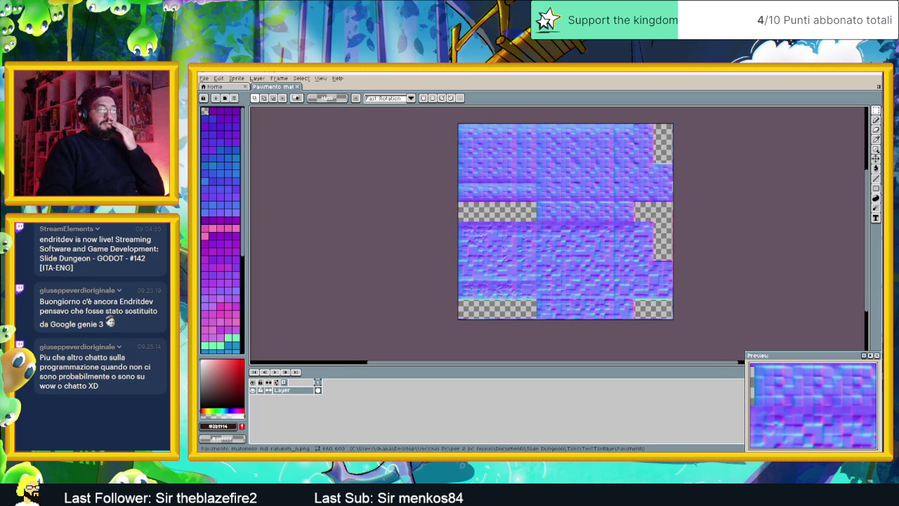
key("alt+Tab")
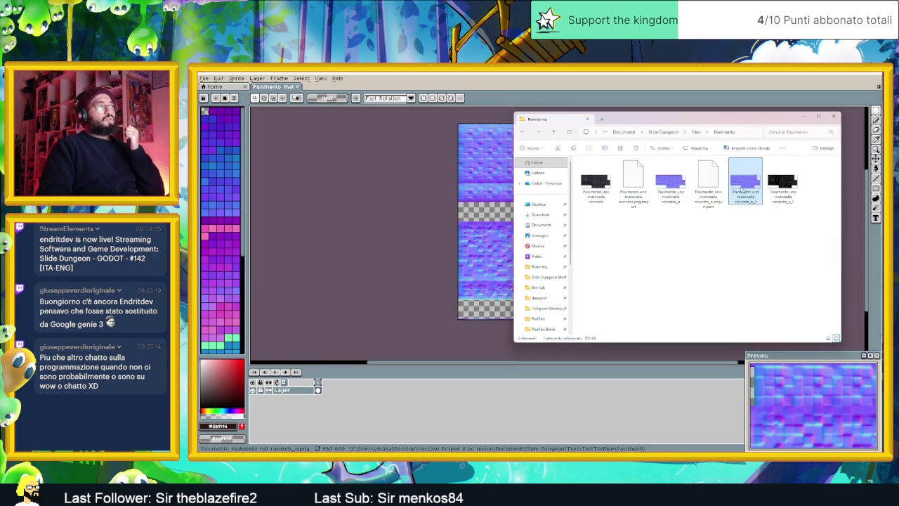
left_click_drag(339, 88, 341, 89)
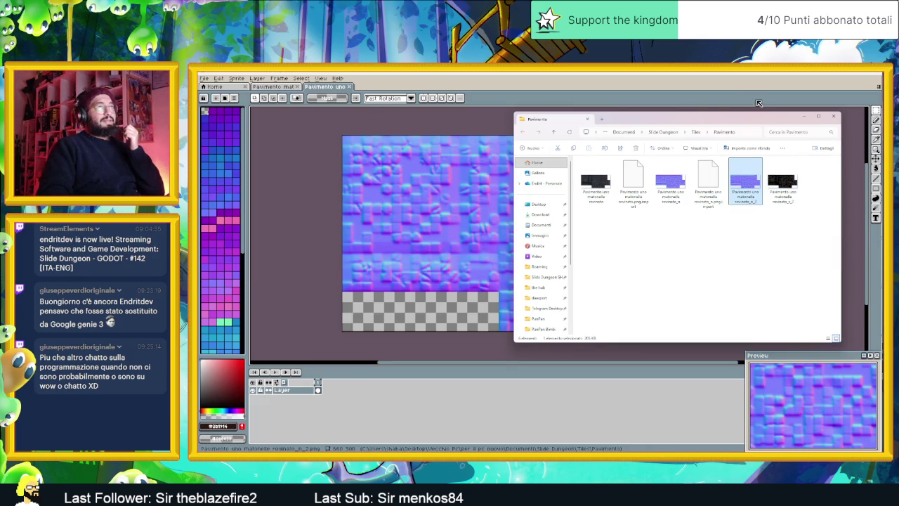
left_click(804, 116)
Copy the worn-tile normal map and paste it into the full random map's lower area at 1,300
key("ctrl+a")
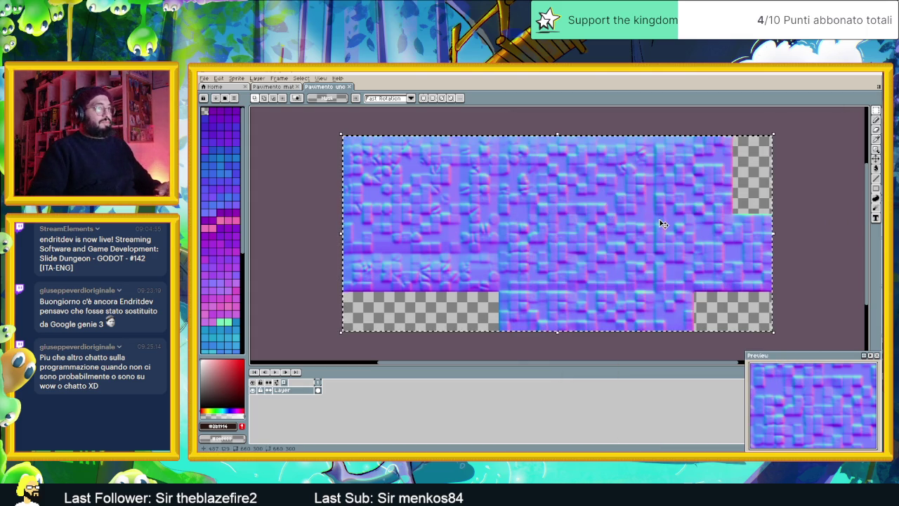
key("ctrl+c")
left_click(278, 87)
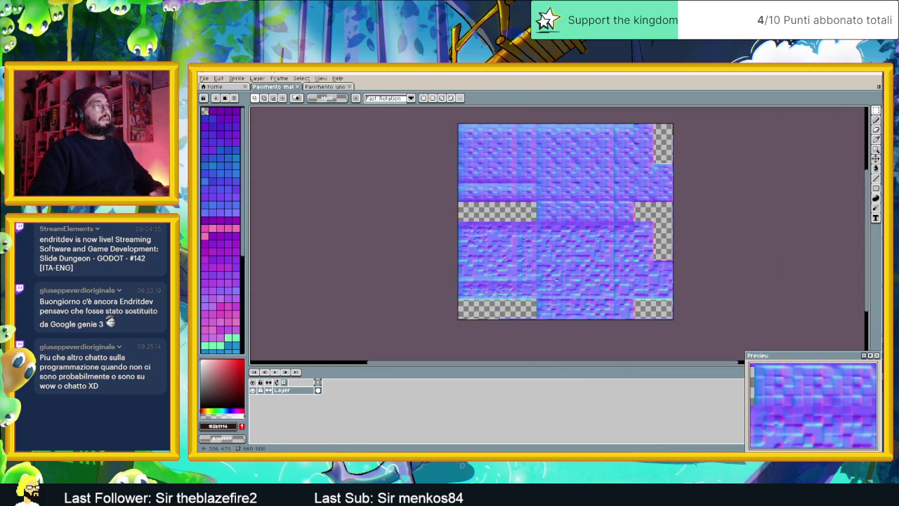
key("ctrl+v")
left_click_drag(558, 168, 560, 267)
scroll(559, 266, "up", 3)
scroll(457, 230, "down", 2)
scroll(395, 217, "up", 1)
left_click_drag(425, 218, 383, 206)
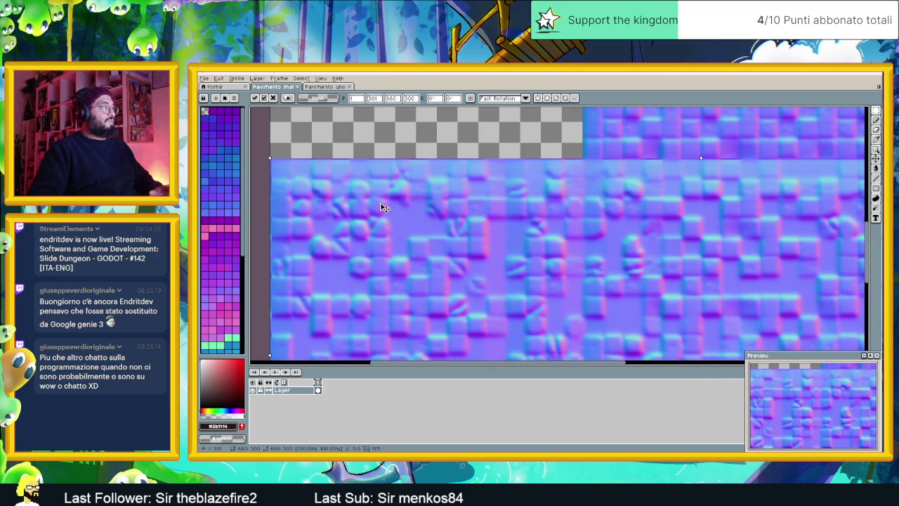
scroll(500, 246, "down", 1)
scroll(554, 261, "down", 2)
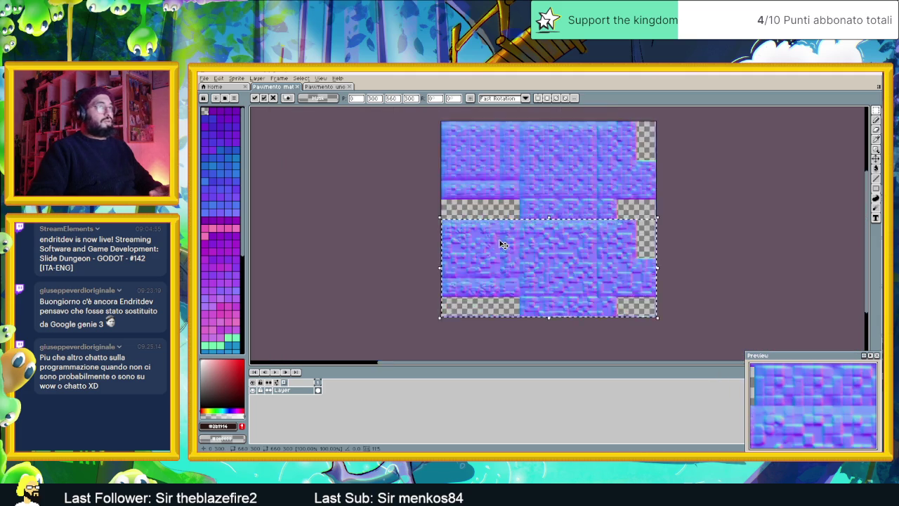
scroll(617, 301, "up", 3)
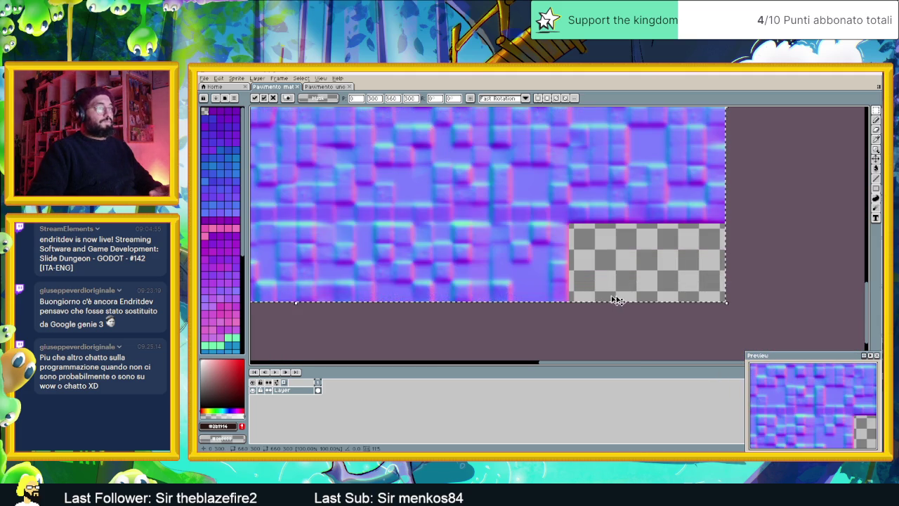
left_click(797, 271)
Close both normal-map sprites, returning to the Home screen
scroll(702, 281, "down", 2)
right_click(516, 236)
key("Escape")
left_click(299, 87)
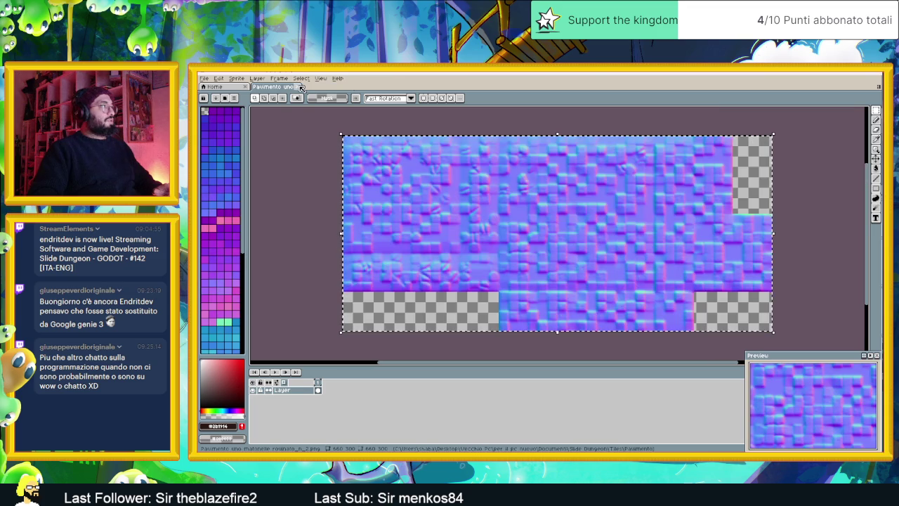
left_click(299, 87)
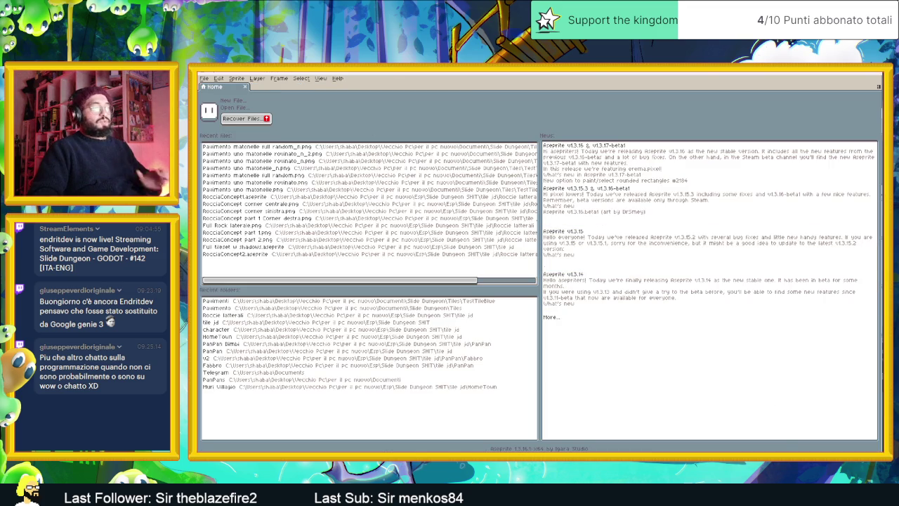
Open the black-and-white Pavimento uno specular tile PNG from the Pavimenti folder in Aseprite
key("super+d")
key("super+d")
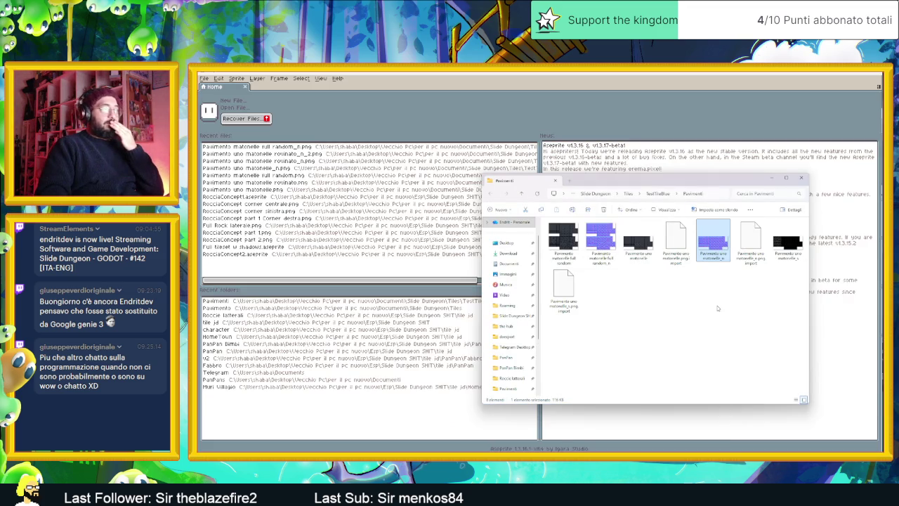
left_click(788, 241)
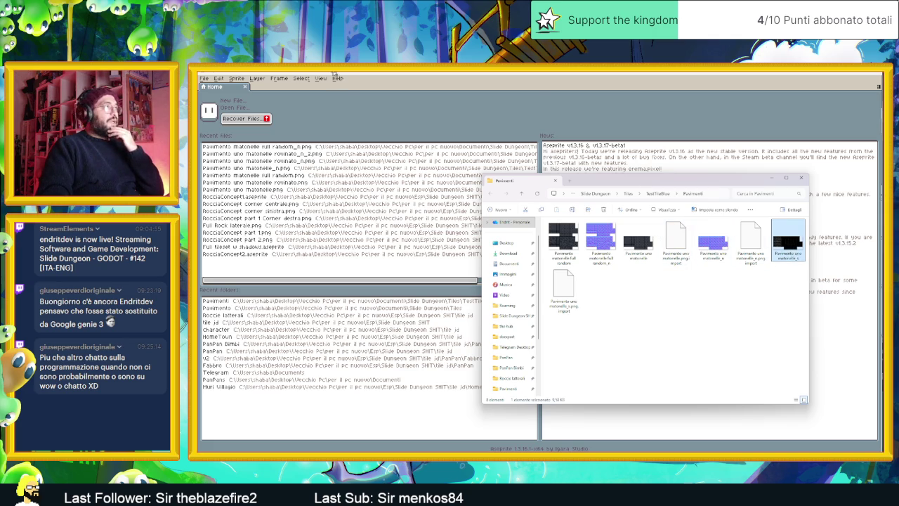
left_click_drag(346, 86, 345, 87)
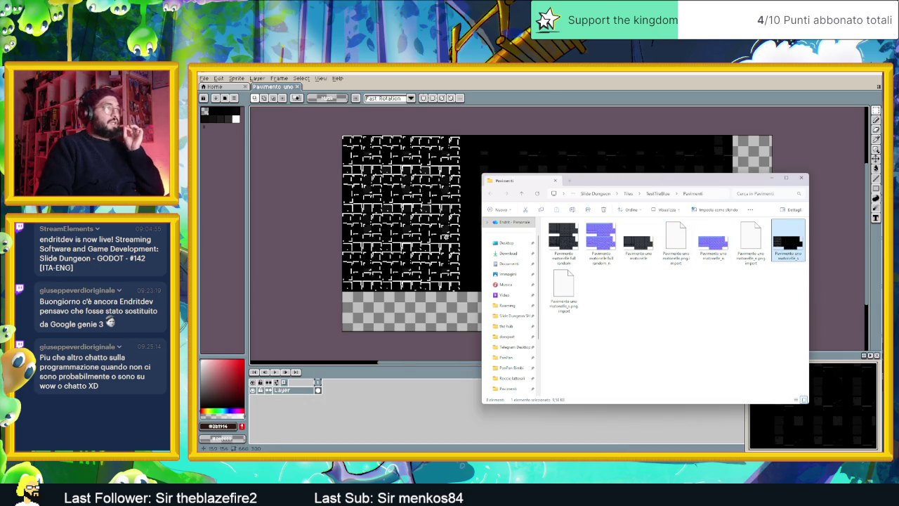
scroll(444, 236, "down", 2)
left_click(771, 179)
scroll(503, 244, "up", 2)
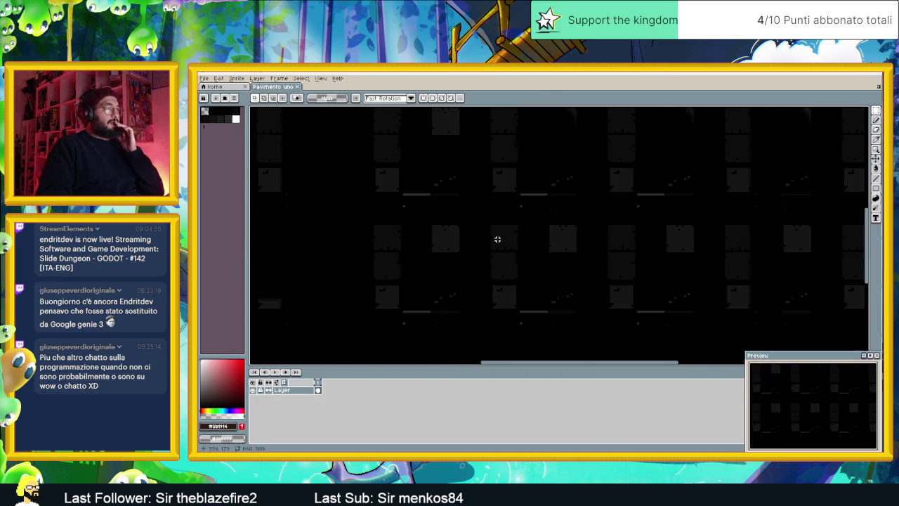
scroll(485, 236, "down", 1)
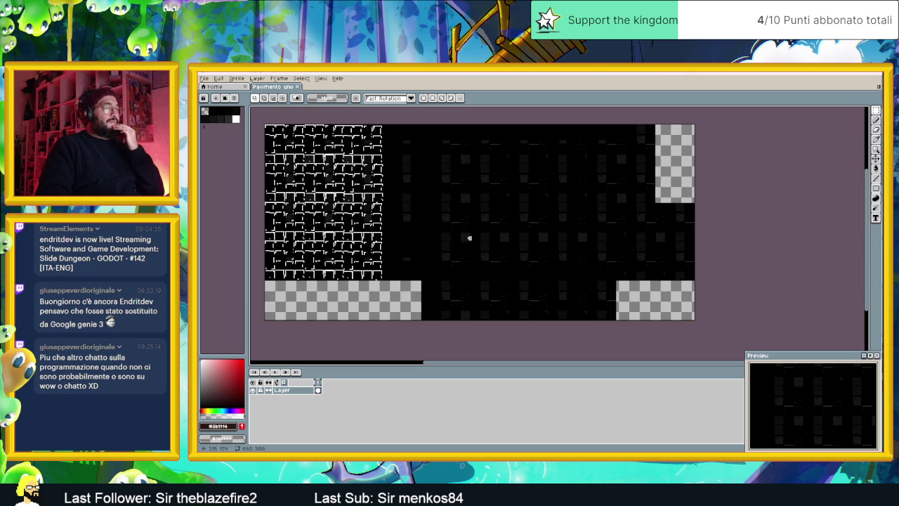
left_click(237, 78)
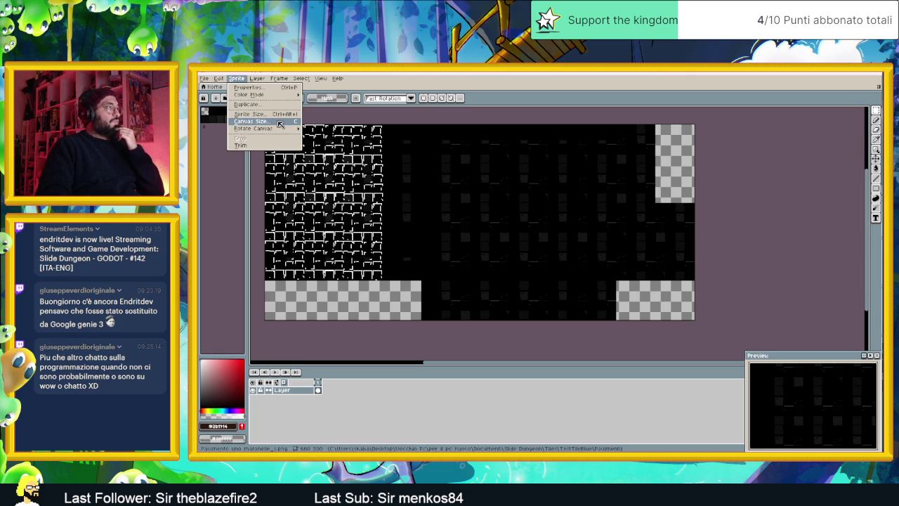
mouse_move(255, 128)
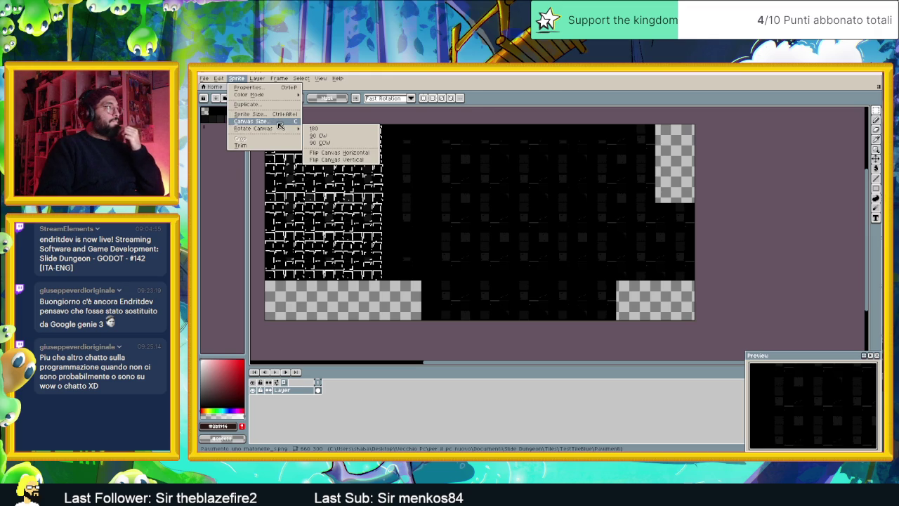
Raise the canvas height so the specular map becomes 660×600 with transparent space below
left_click(279, 122)
double_click(624, 199)
type("500")
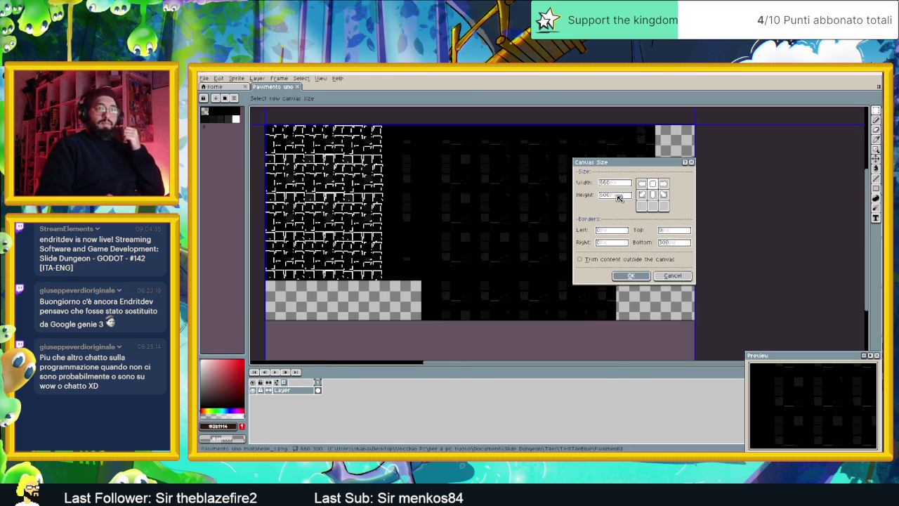
key("Return")
scroll(517, 236, "down", 3)
scroll(526, 271, "up", 1)
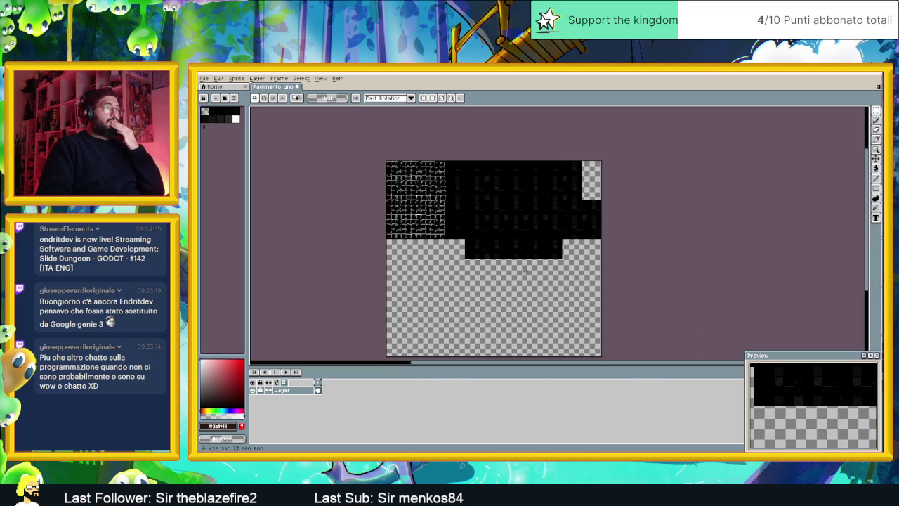
scroll(526, 272, "up", 1)
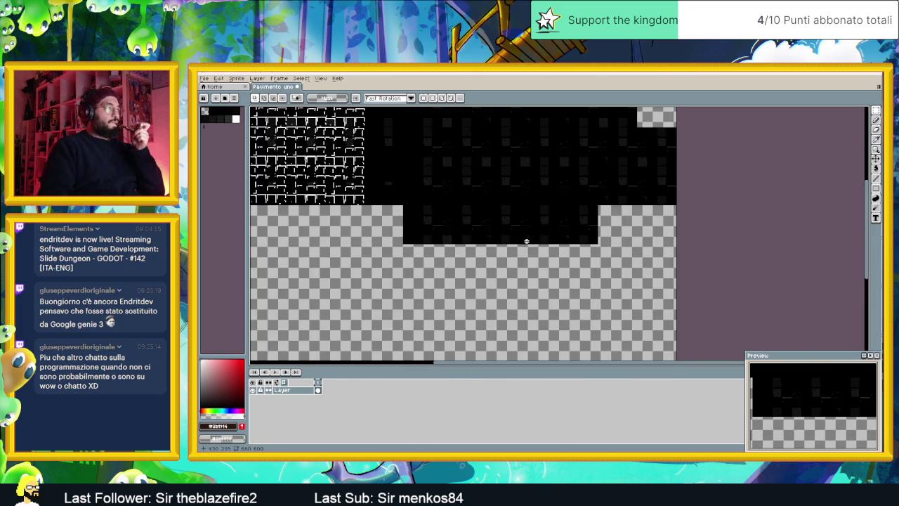
scroll(526, 241, "down", 2)
scroll(527, 244, "up", 1)
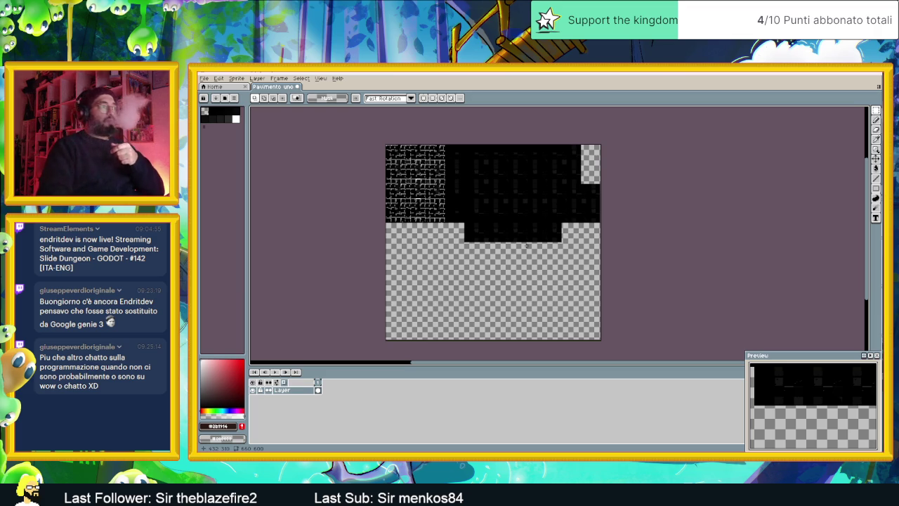
right_click(302, 394)
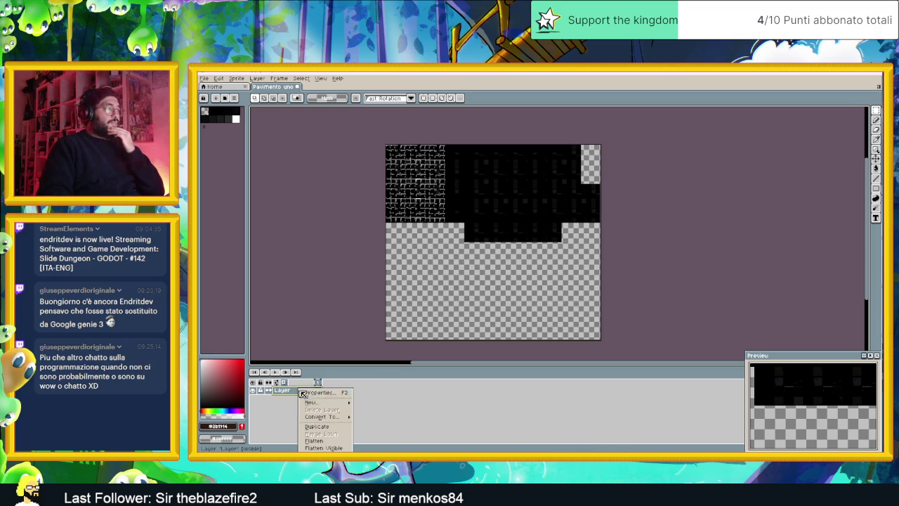
Add a new empty layer and open the darker worn-tile specular map in its own tab
mouse_move(319, 402)
left_click(369, 405)
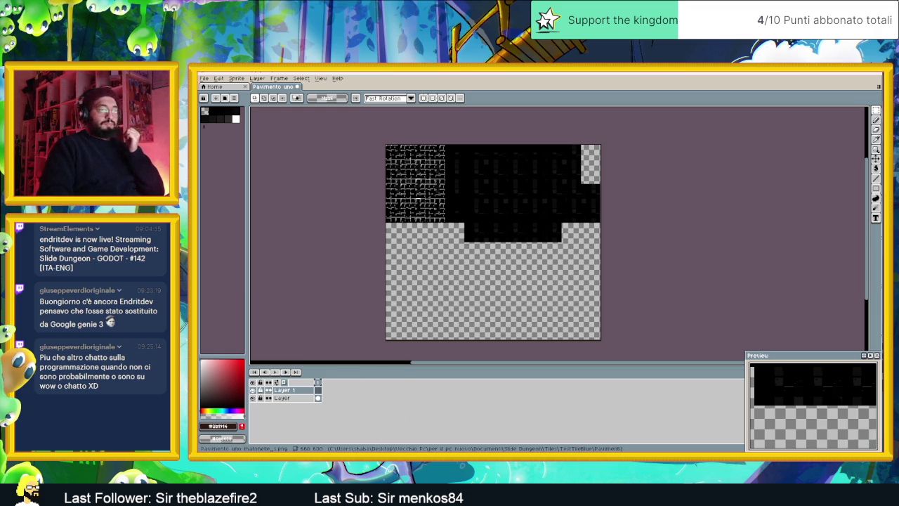
key("alt+Tab")
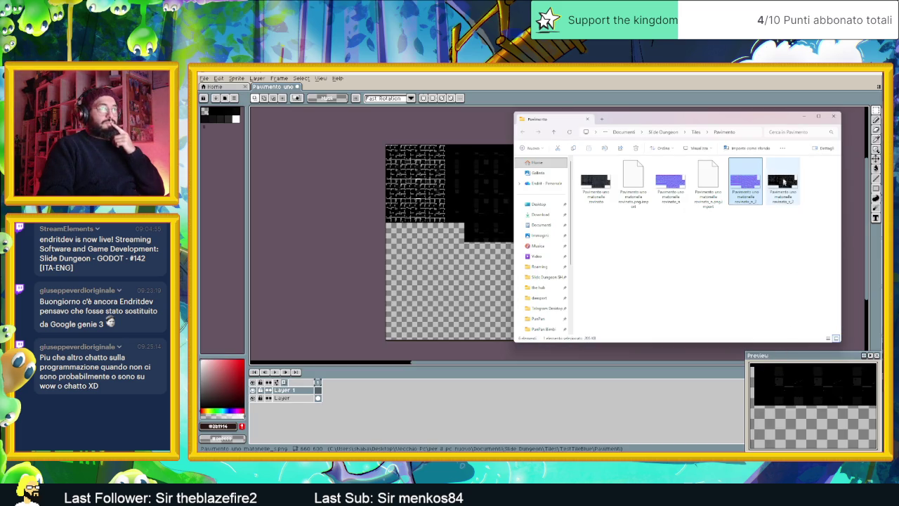
left_click(784, 181)
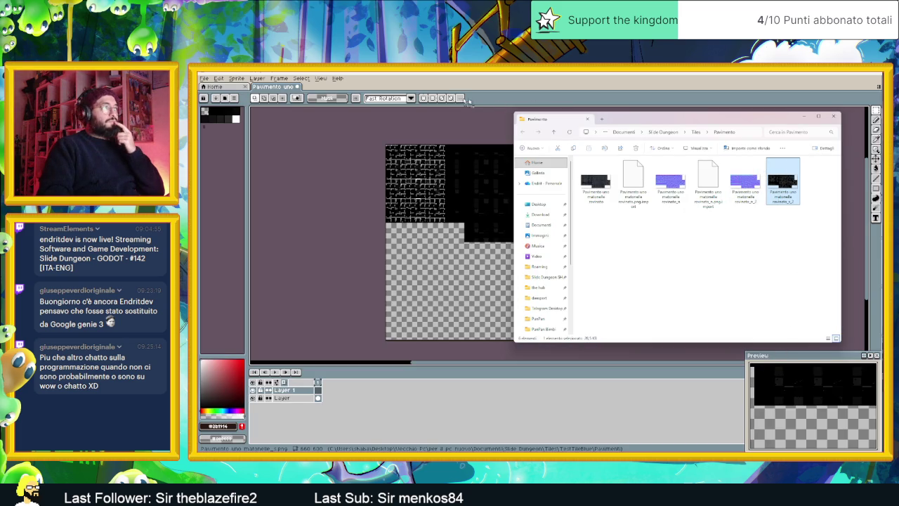
left_click_drag(431, 81, 432, 82)
Copy the whole worn-tile specular map and paste it into the enlarged specular image
key("alt+Tab")
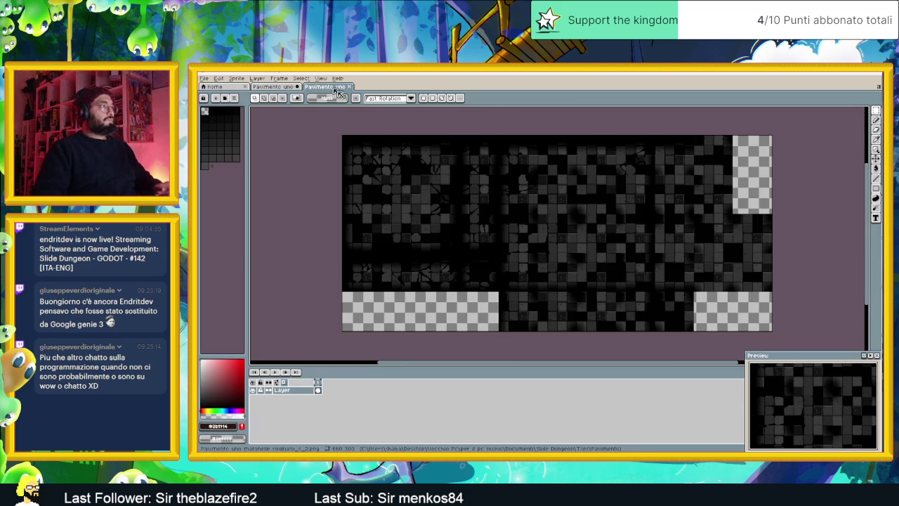
key("ctrl+a")
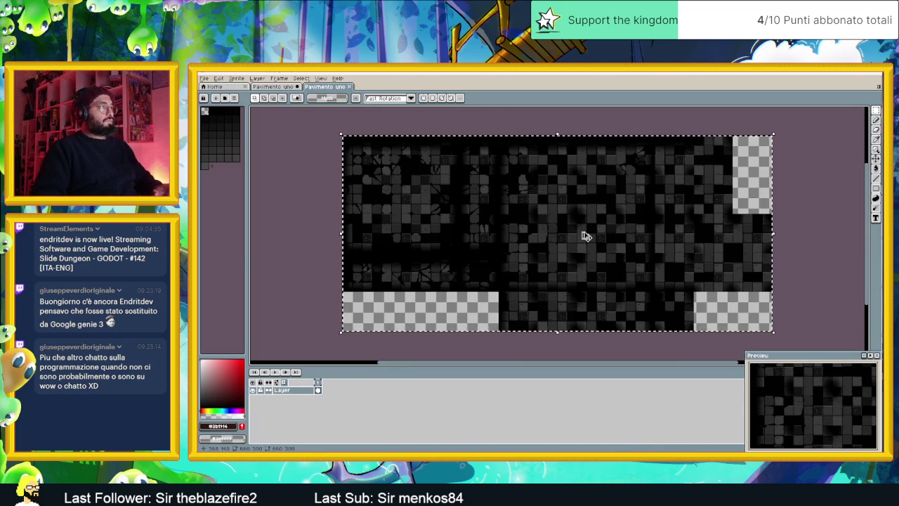
key("ctrl+c")
left_click(264, 86)
key("ctrl+v")
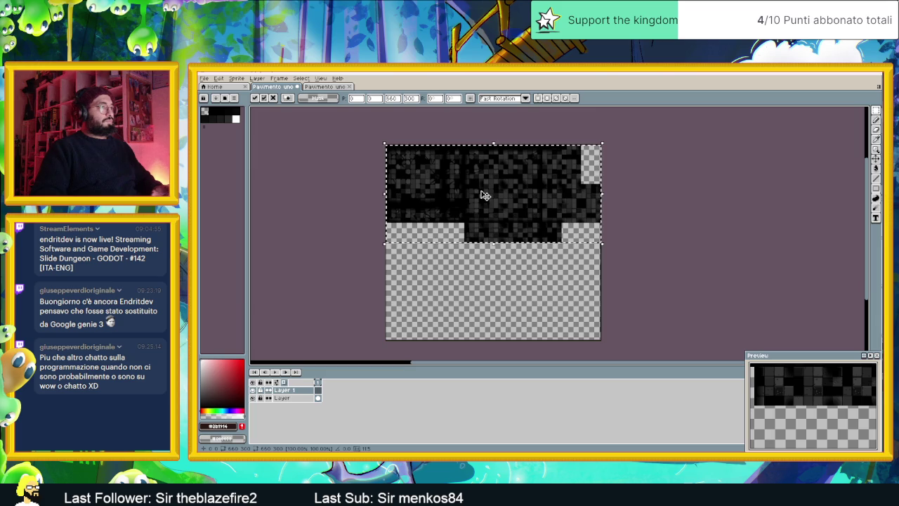
Move the pasted worn-tile map down into the empty lower half of the canvas
key("Down")
key("Down")
key("Down")
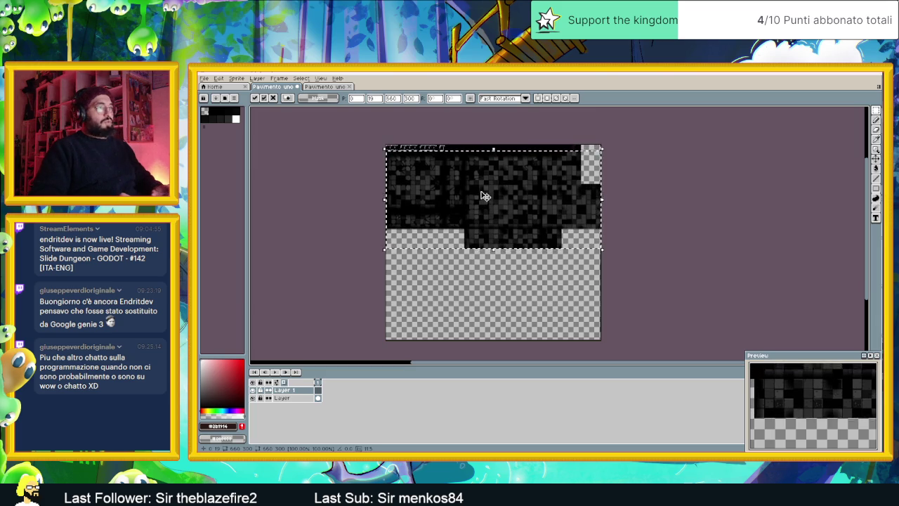
key("Down")
key("Down")
key("Down")
left_click_drag(483, 196, 490, 282)
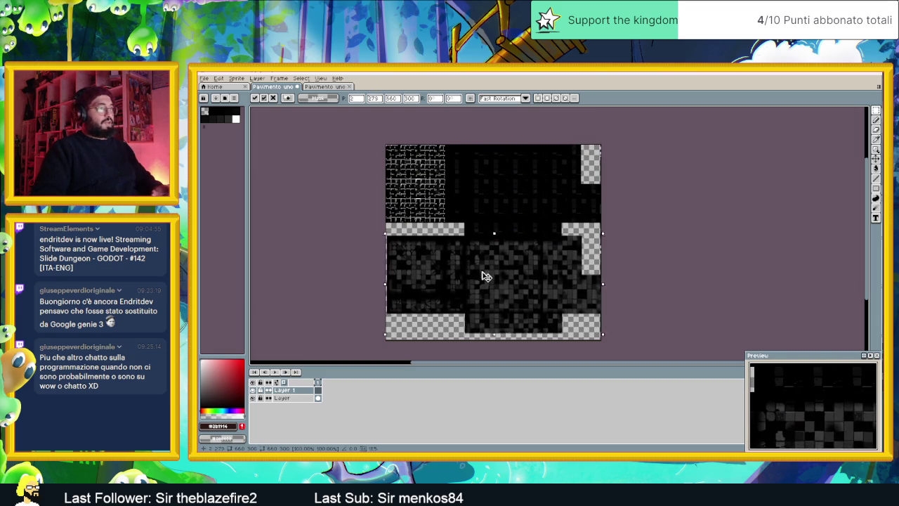
scroll(457, 275, "up", 1)
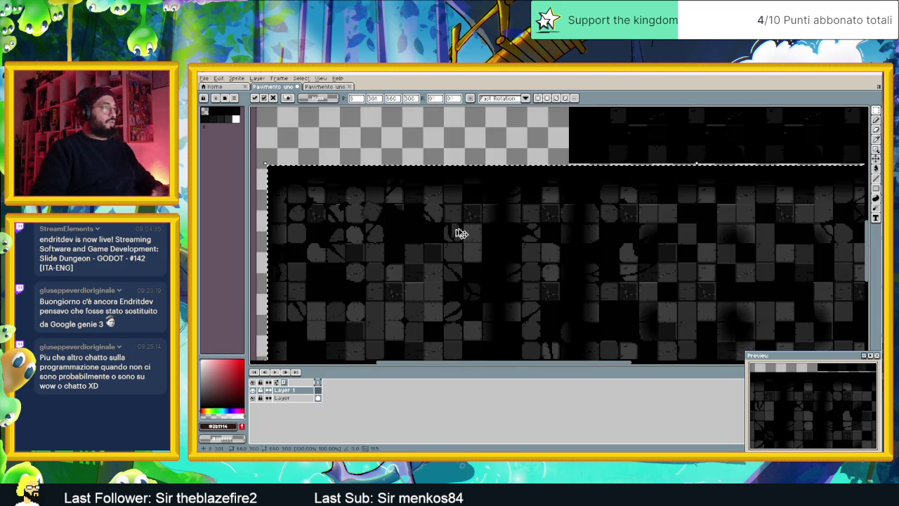
key("Up")
key("Up")
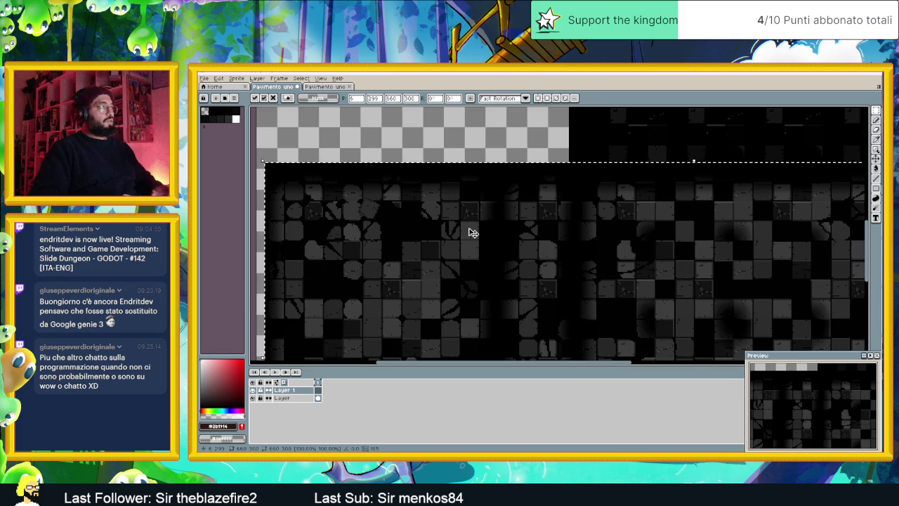
key("Left")
key("Left")
key("Left")
key("Right")
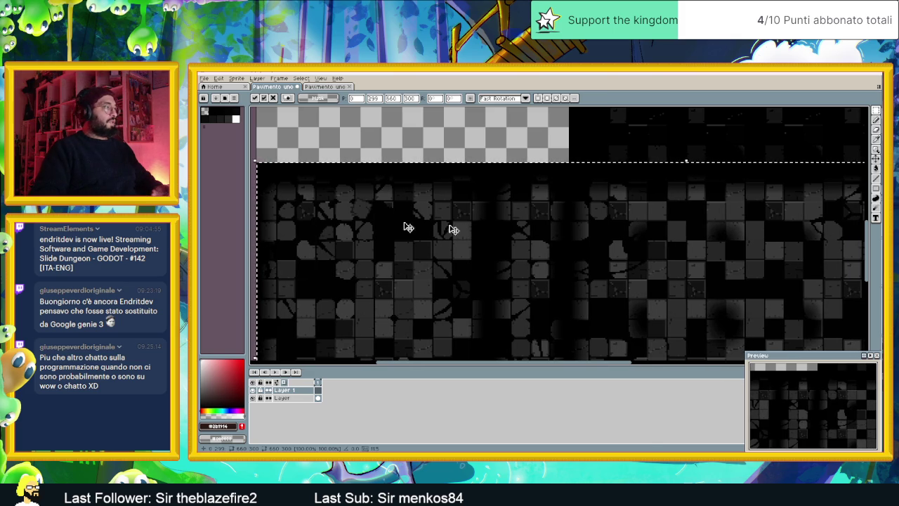
Align the pasted tiles flush with the canvas's left edge and commit them in place
scroll(291, 203, "up", 1)
scroll(339, 184, "up", 1)
scroll(339, 184, "up", 1)
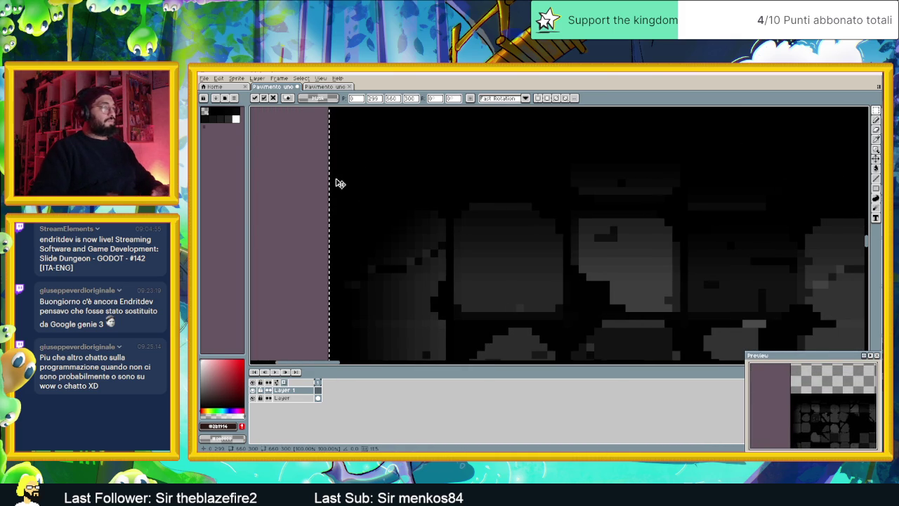
scroll(383, 193, "down", 1)
scroll(385, 194, "down", 1)
scroll(576, 190, "down", 1)
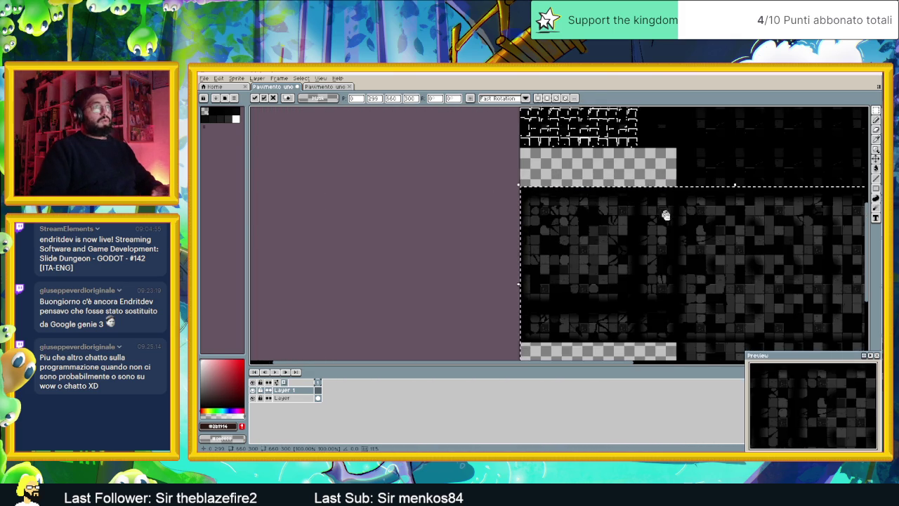
left_click_drag(664, 211, 392, 251)
scroll(492, 232, "up", 2)
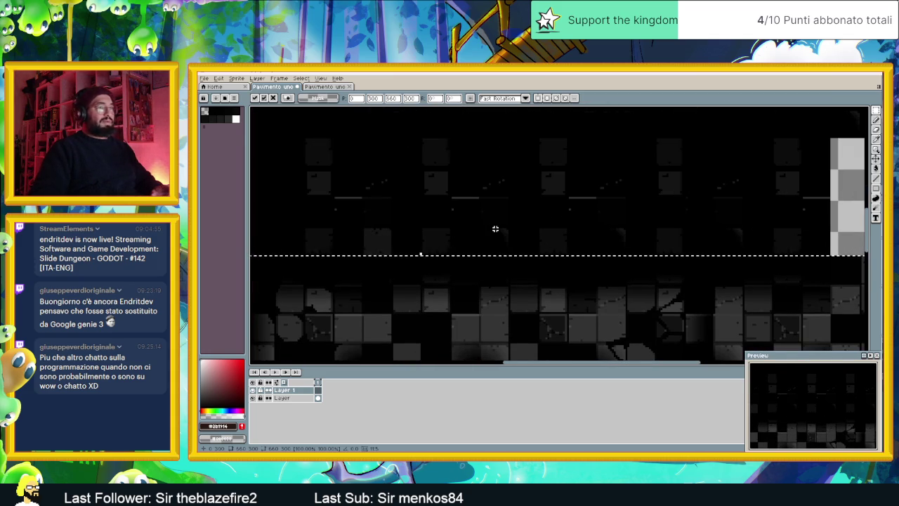
scroll(495, 229, "down", 1)
scroll(495, 229, "down", 3)
scroll(506, 239, "up", 1)
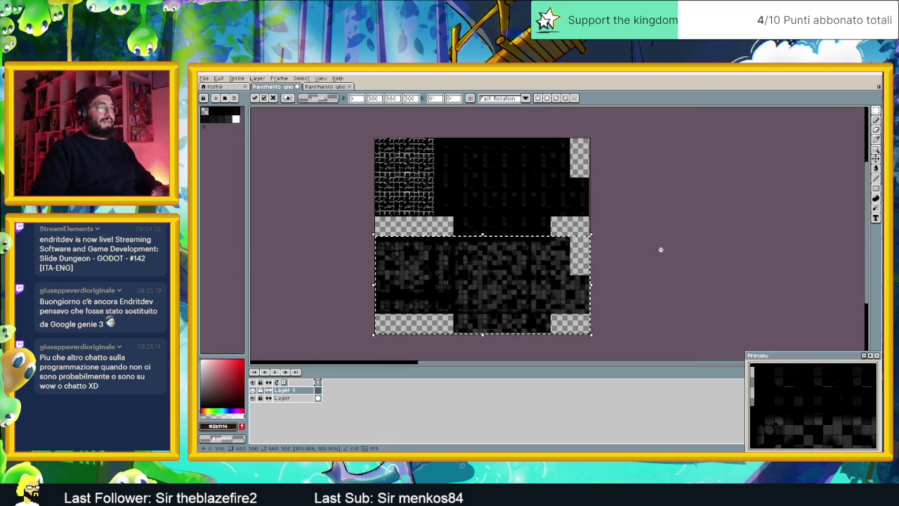
key("ctrl+d")
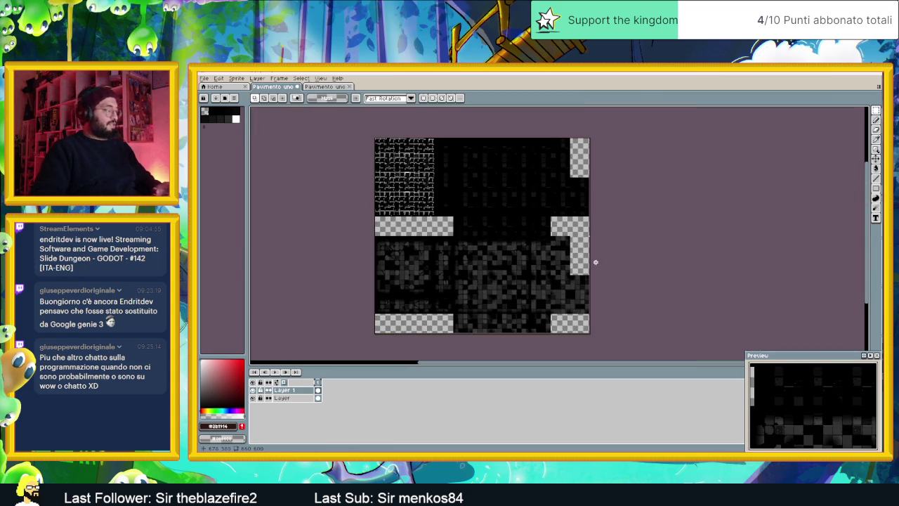
scroll(541, 245, "up", 1)
scroll(400, 173, "up", 2)
scroll(372, 190, "left", 2)
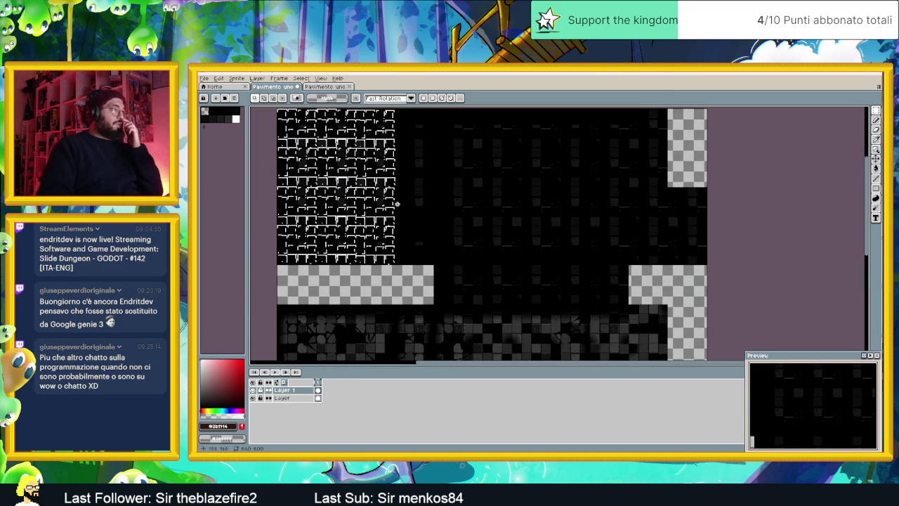
scroll(379, 211, "up", 1)
scroll(405, 212, "left", 1)
left_click_drag(404, 212, 415, 231)
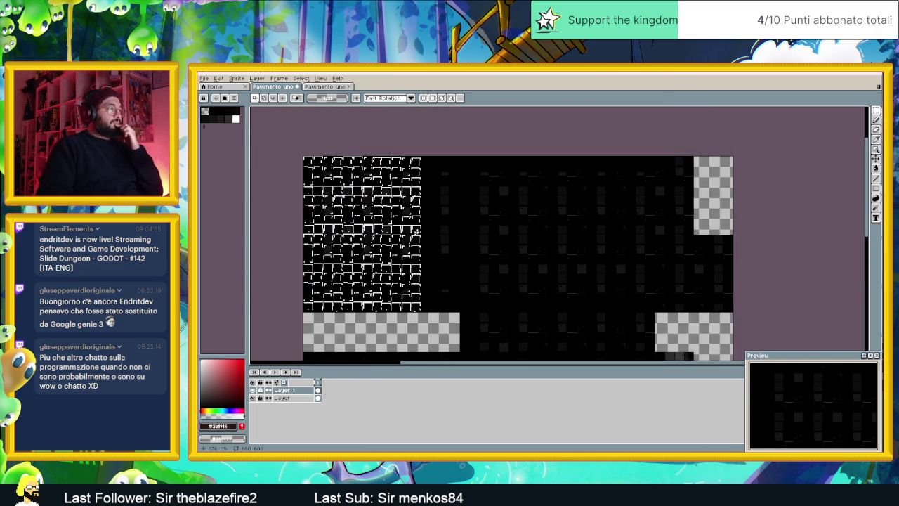
scroll(417, 231, "up", 3)
scroll(417, 231, "up", 1)
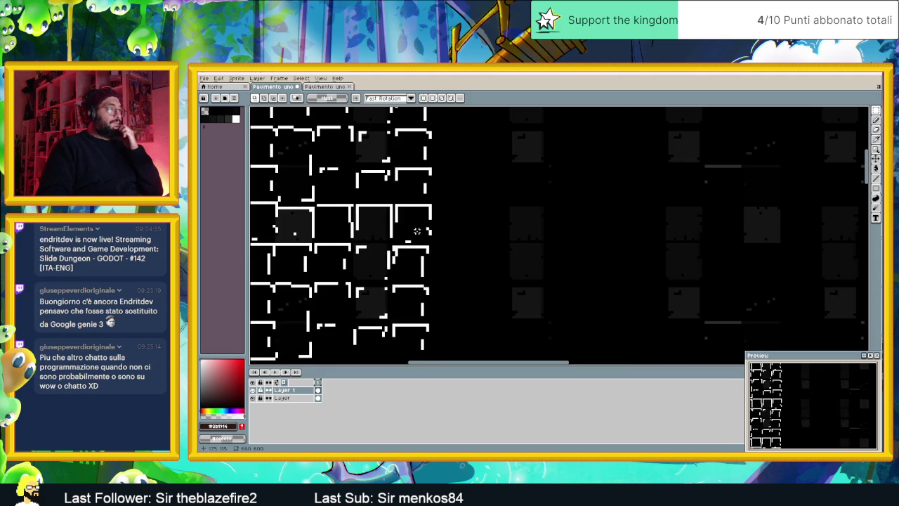
scroll(416, 231, "down", 1)
scroll(417, 231, "down", 1)
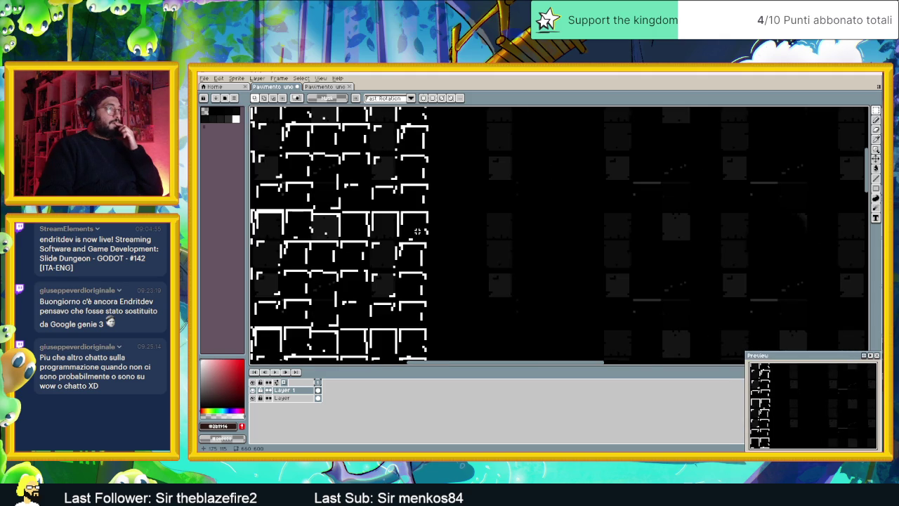
scroll(476, 230, "down", 1)
scroll(476, 230, "down", 1)
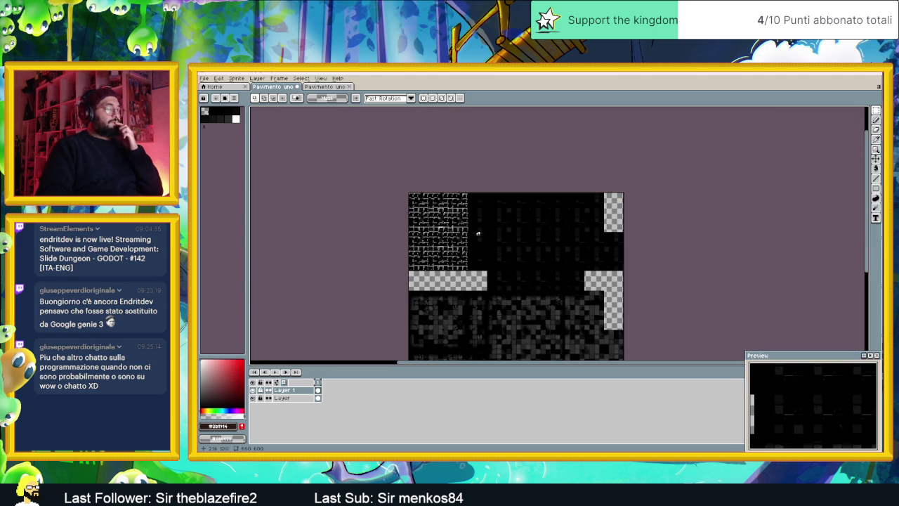
Add a new empty Layer 2 to the Pavimento uno sprite
right_click(307, 391)
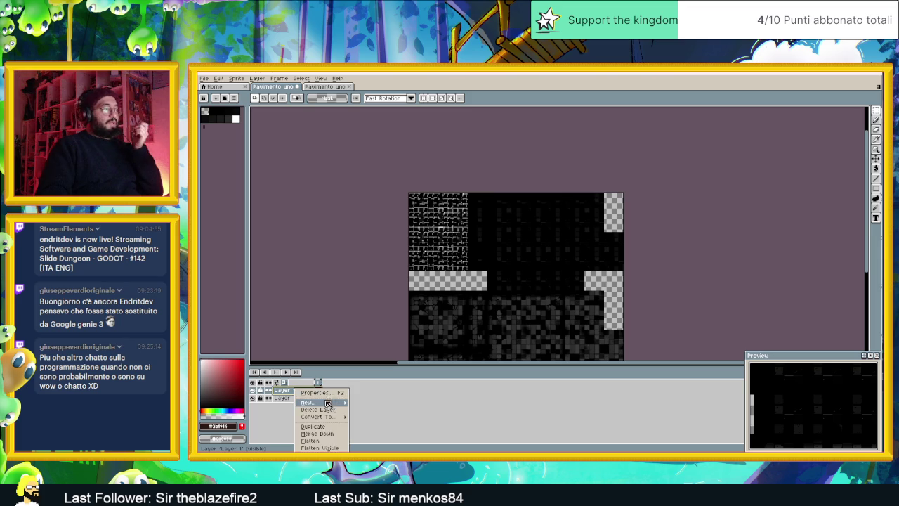
left_click(365, 404)
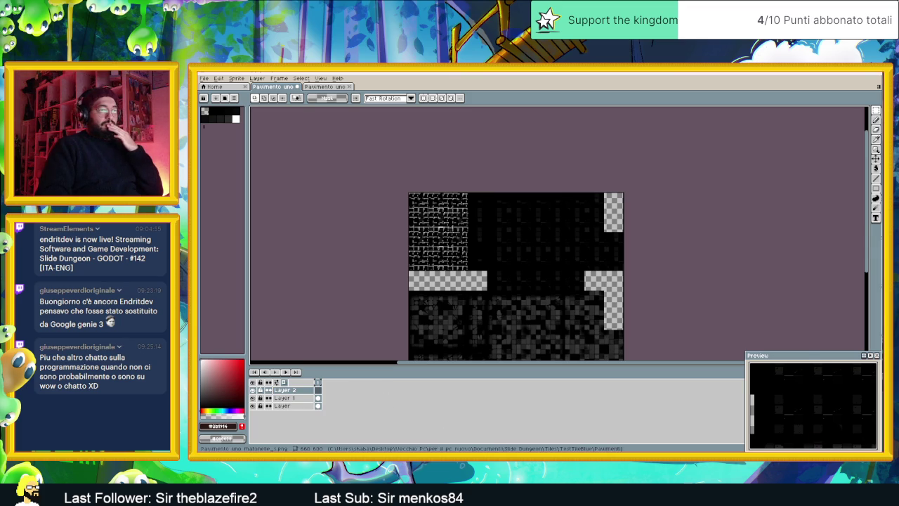
key("alt+Tab")
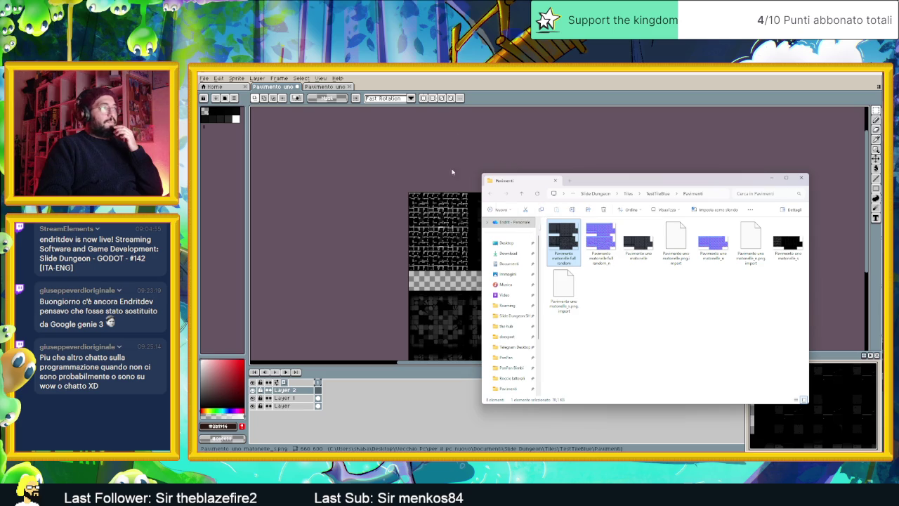
left_click(770, 178)
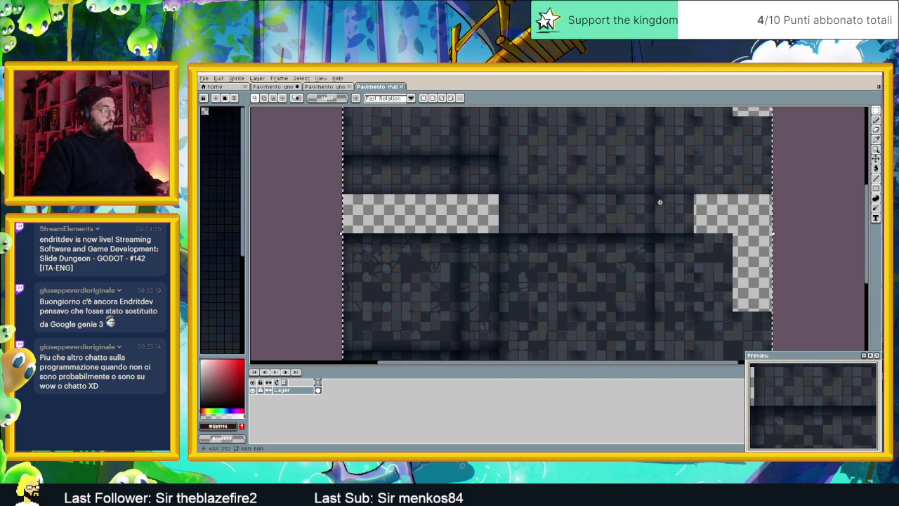
Copy the coloured floor image from the Pavimento mat tab and paste it onto Layer 2
key("ctrl+c")
key("ctrl+Tab")
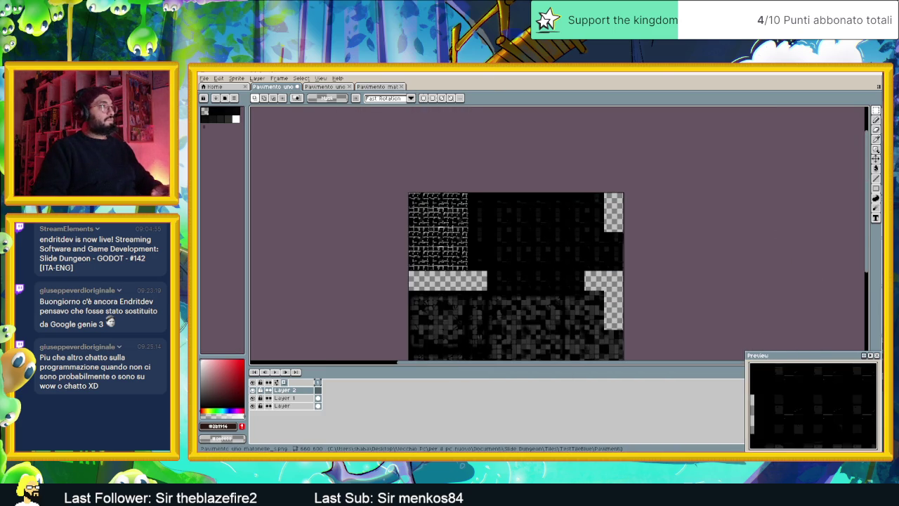
key("ctrl+v")
left_click(679, 218)
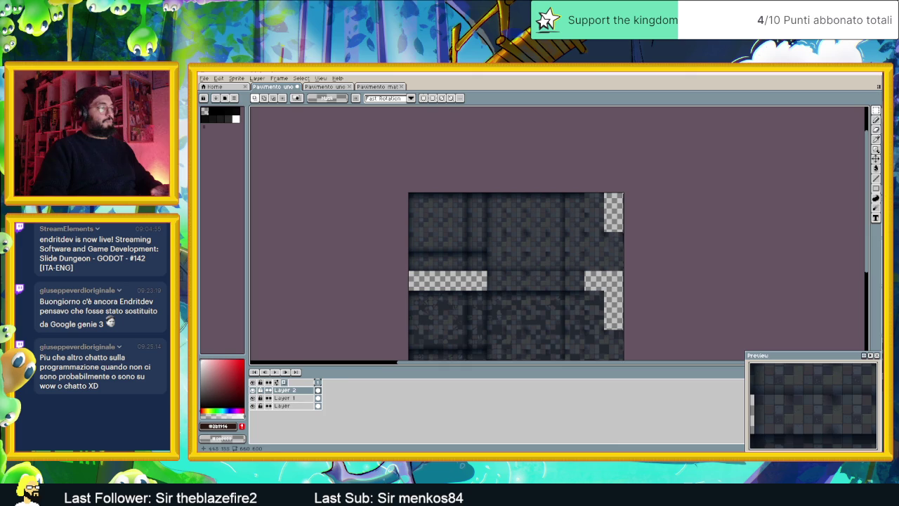
right_click(302, 390)
mouse_move(323, 402)
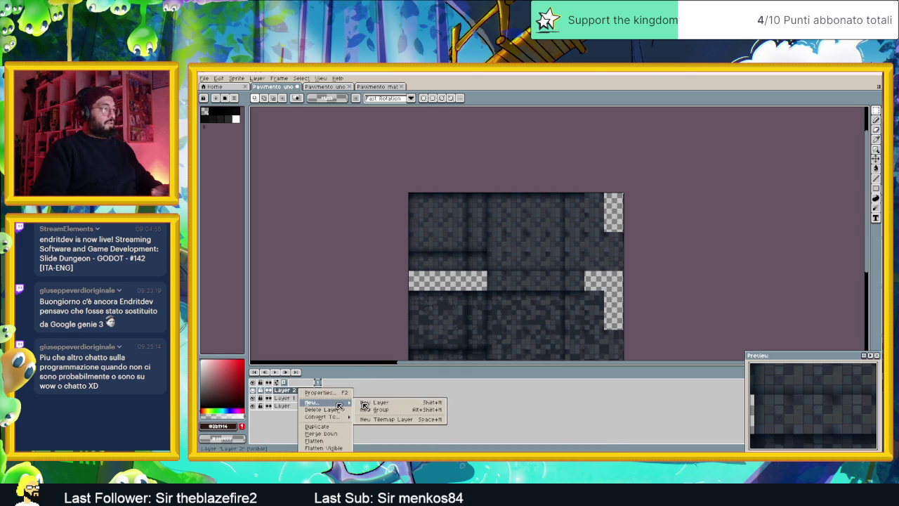
Add a fourth empty layer on top of Layer 2 and name it Specular
left_click(375, 402)
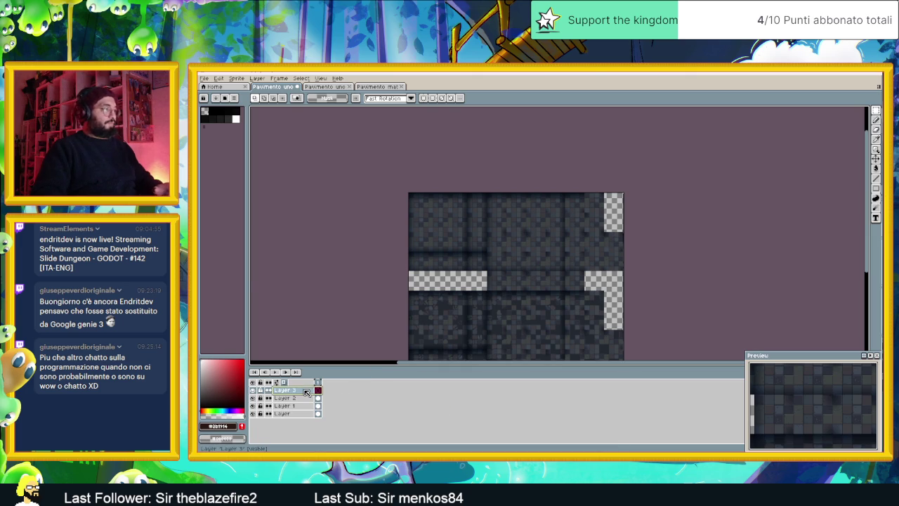
double_click(307, 392)
type("Specular")
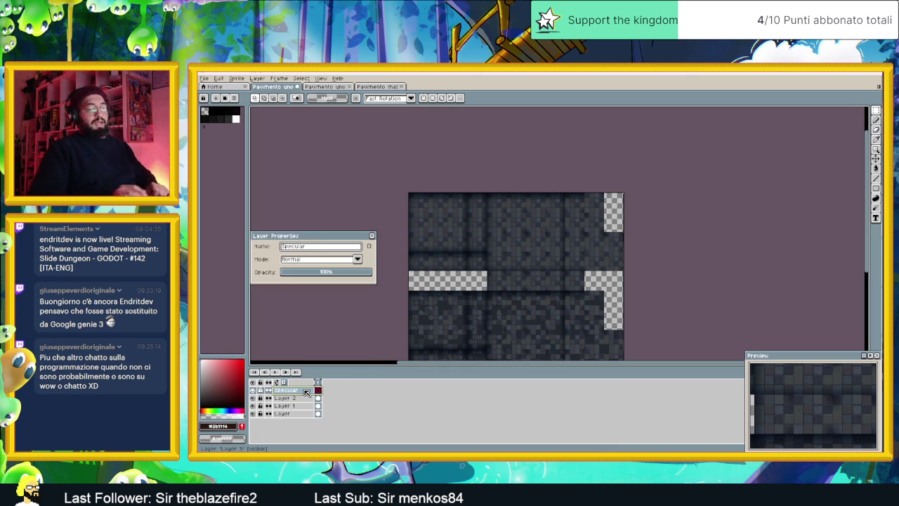
key("Return")
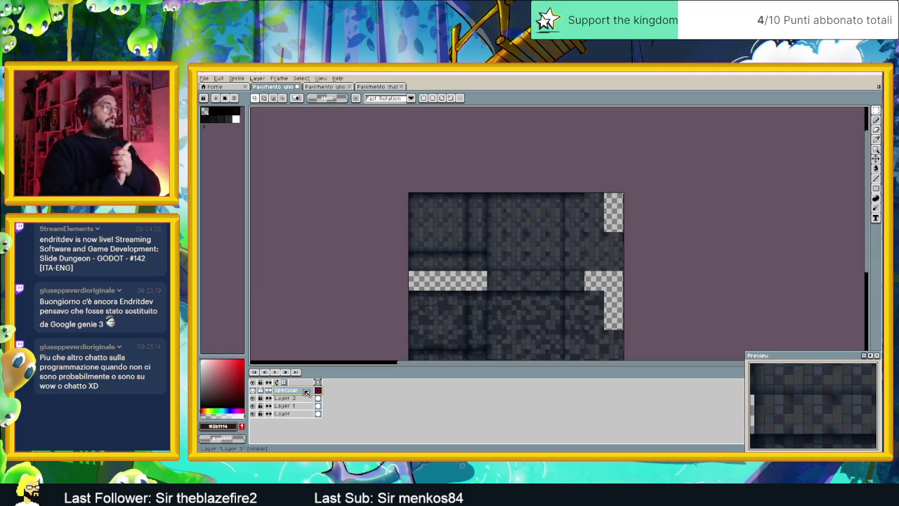
scroll(489, 221, "up", 1)
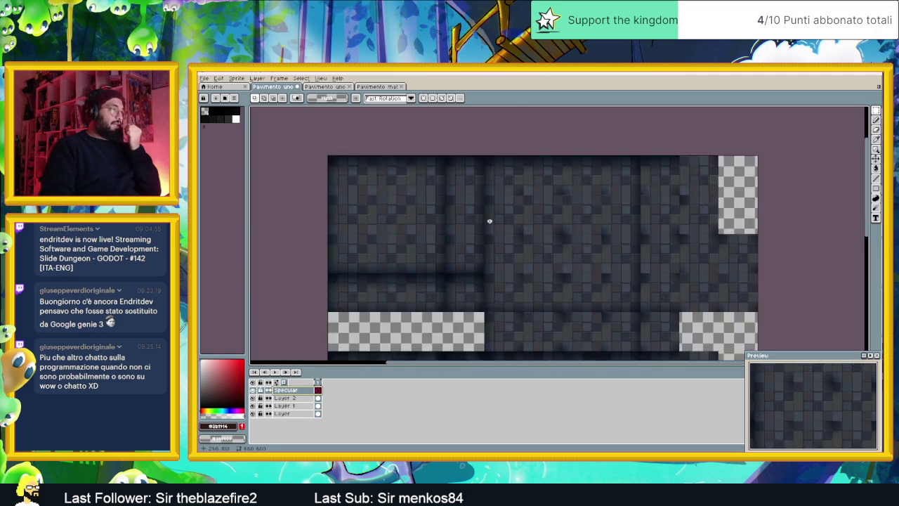
Toggle Layer 2's visibility to compare the coloured floor against the specular tiles
scroll(408, 267, "up", 1)
scroll(440, 220, "down", 1)
scroll(441, 221, "up", 1)
scroll(470, 234, "up", 1)
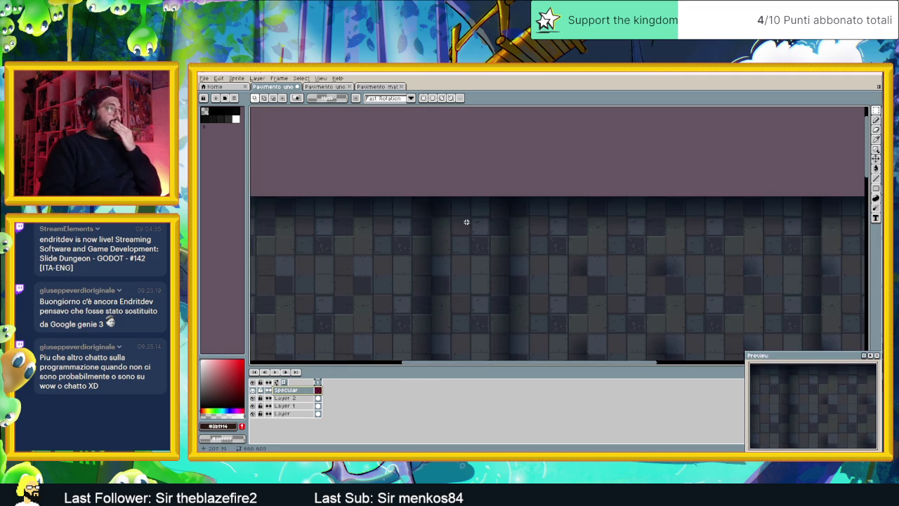
scroll(438, 232, "up", 1)
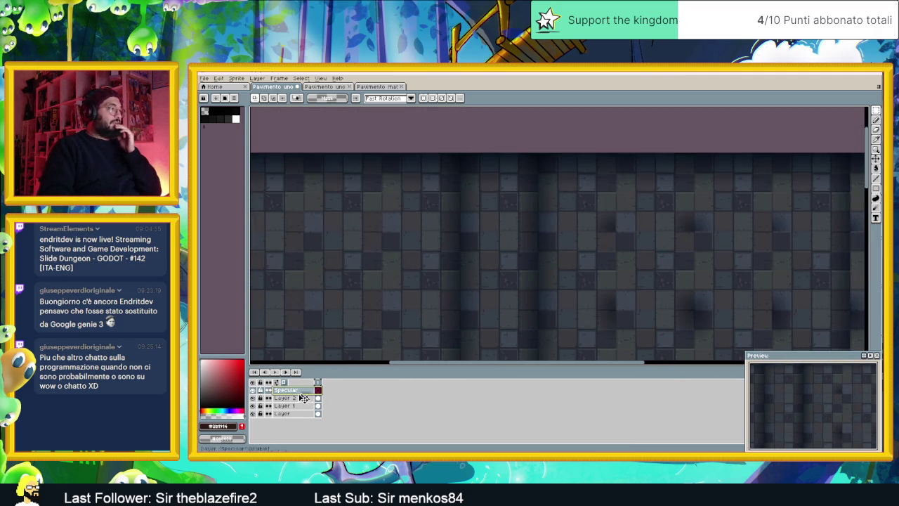
left_click(254, 397)
left_click(254, 397)
left_click(254, 398)
left_click(254, 397)
scroll(460, 261, "down", 1)
scroll(492, 223, "down", 1)
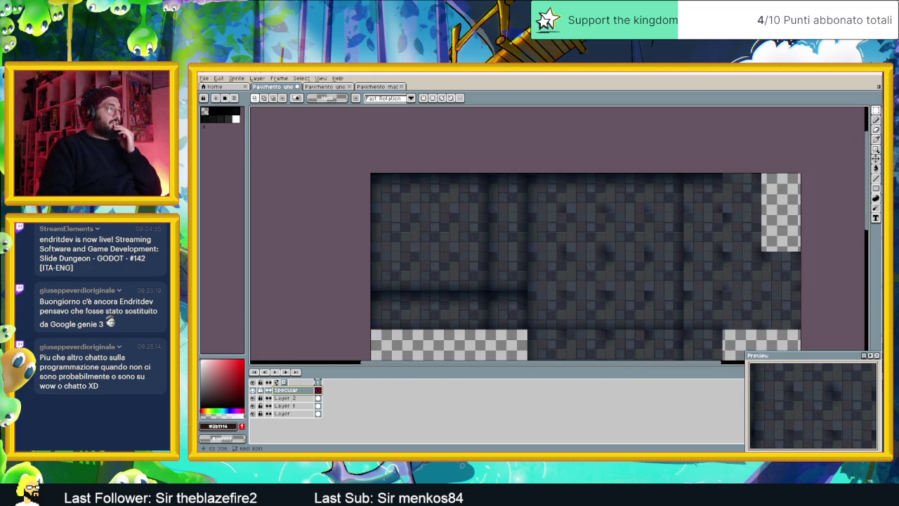
left_click(255, 398)
left_click(254, 397)
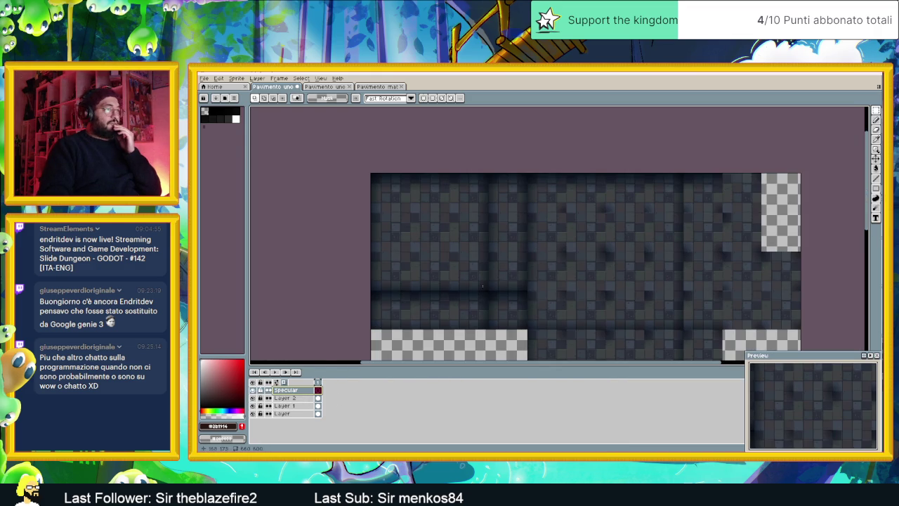
scroll(522, 210, "up", 1)
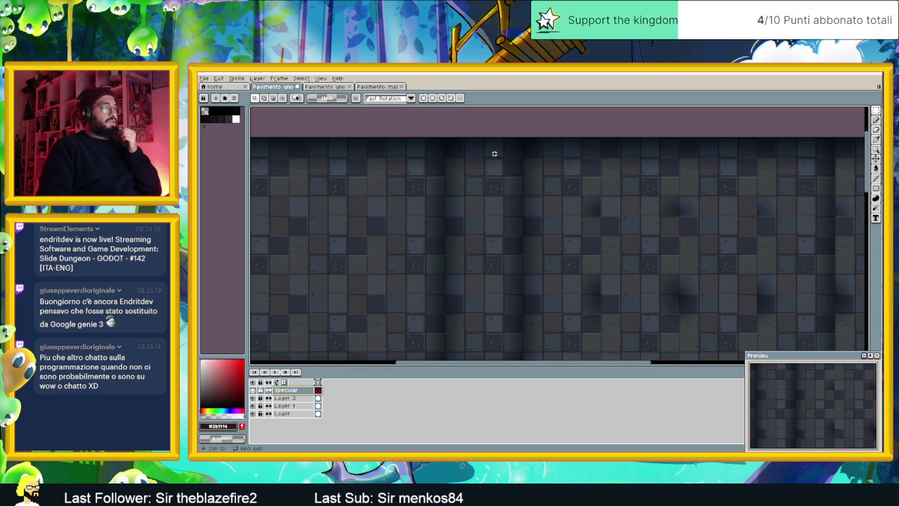
scroll(494, 155, "down", 2)
scroll(524, 221, "up", 1)
scroll(462, 255, "up", 1)
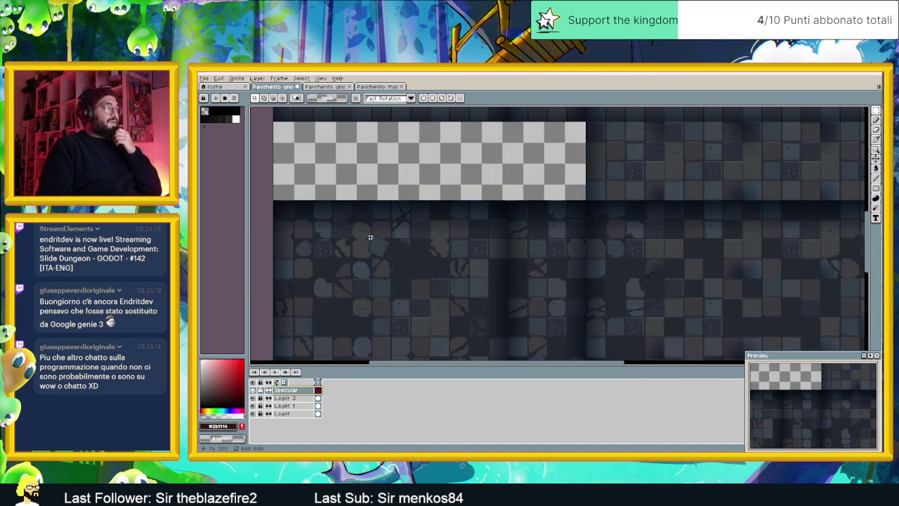
scroll(537, 258, "down", 2)
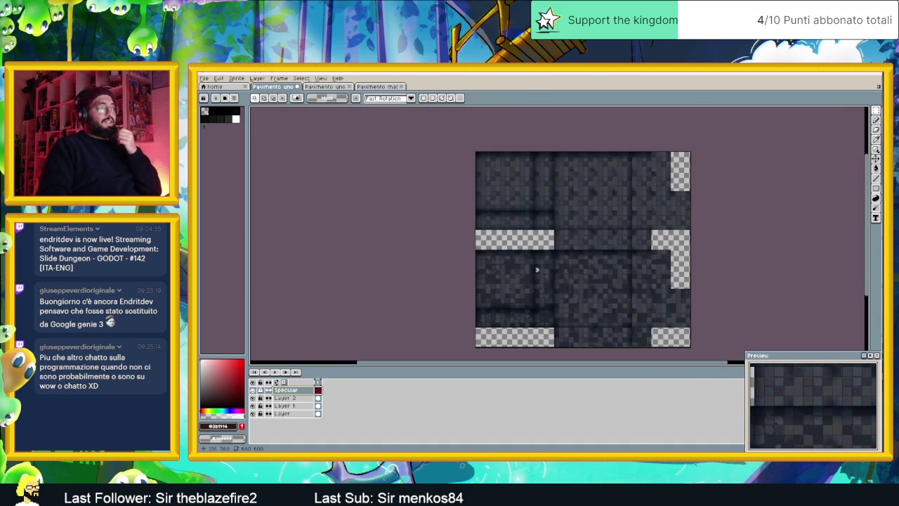
scroll(540, 267, "up", 2)
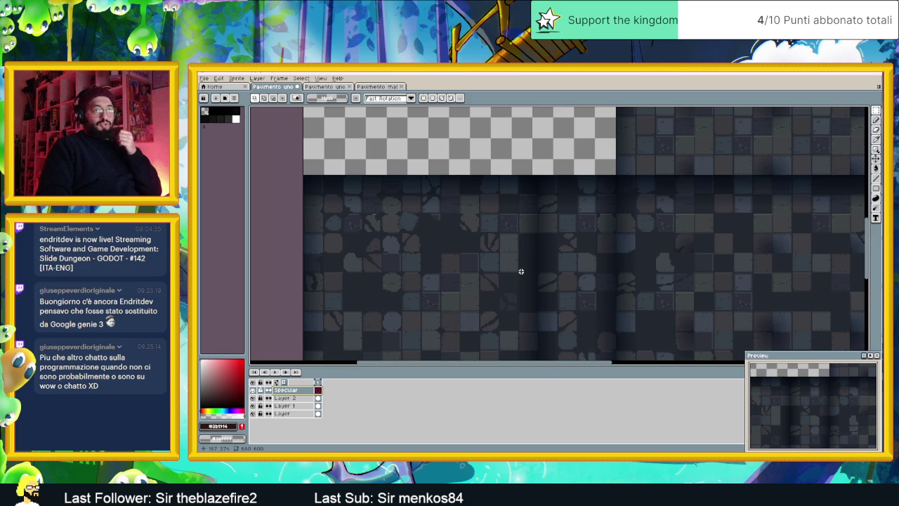
scroll(525, 258, "down", 1)
At the canvas top, draw a white L-shaped Line Tool highlight at a tile corner
left_click_drag(597, 198, 543, 300)
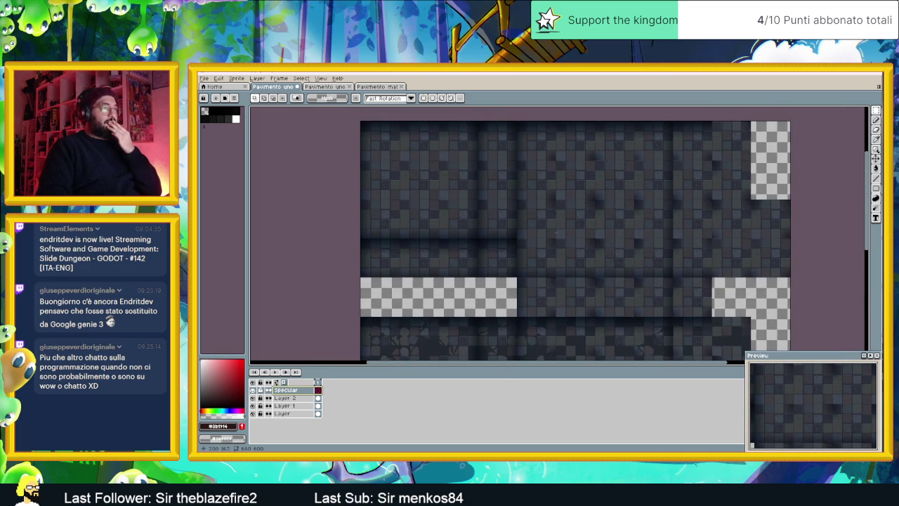
mouse_move(554, 147)
left_mouse_down()
mouse_move(482, 190)
mouse_move(457, 220)
left_mouse_up()
scroll(469, 184, "up", 1)
scroll(462, 185, "up", 1)
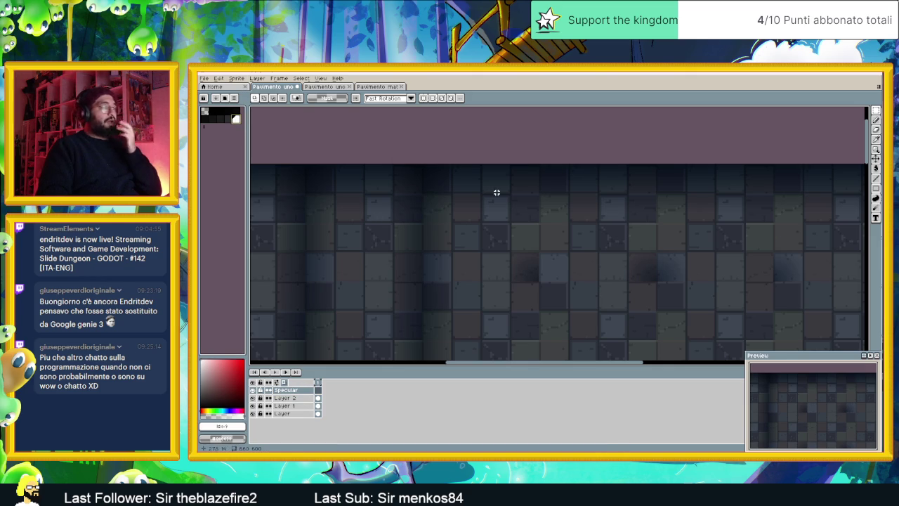
left_click(235, 118)
left_click(876, 178)
scroll(482, 185, "up", 1)
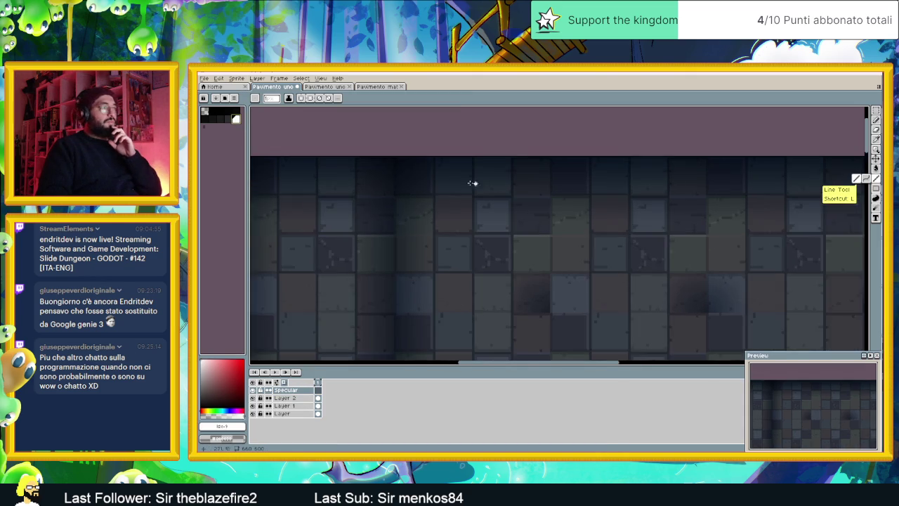
scroll(425, 173, "up", 1)
left_click(429, 156)
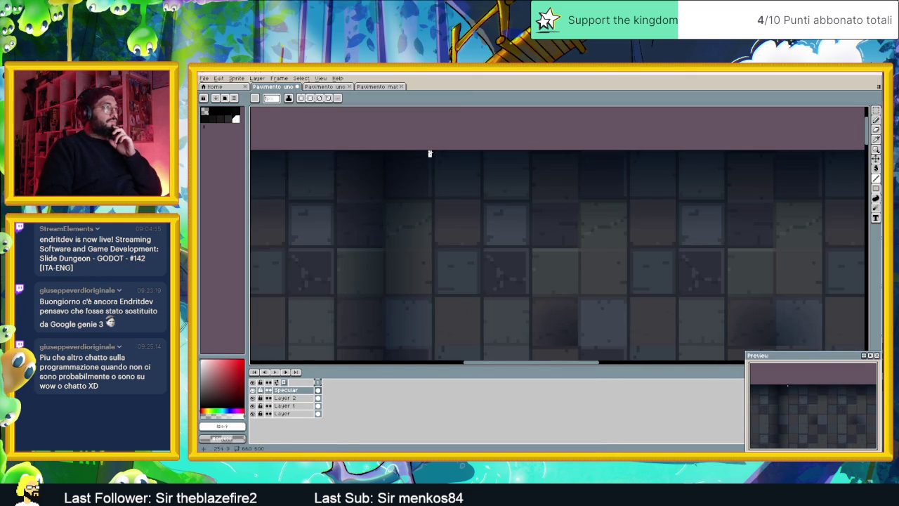
mouse_move(430, 153)
left_mouse_down()
mouse_move(430, 195)
mouse_move(422, 195)
left_mouse_up()
Draw white highlight lines along the bottom and side edges of several top-row tiles
left_click_drag(487, 197, 502, 198)
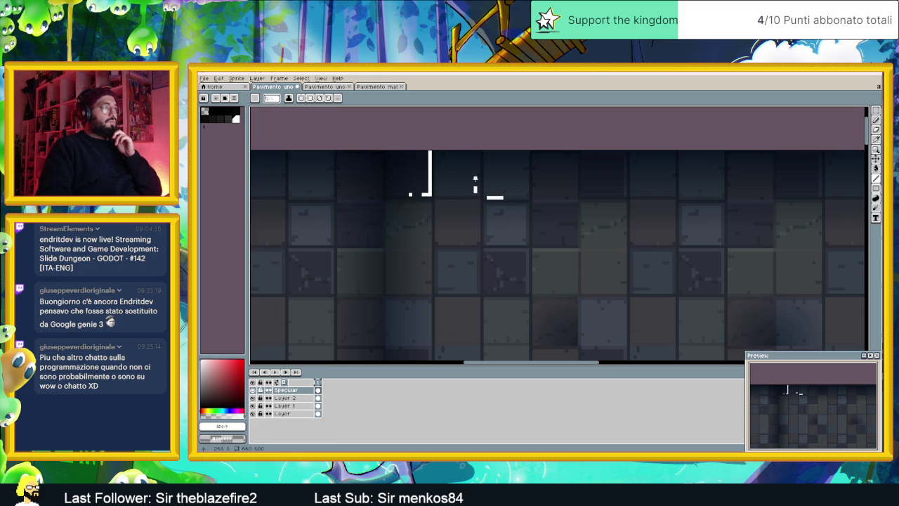
left_click_drag(469, 194, 457, 194)
mouse_move(529, 197)
left_mouse_down()
mouse_move(513, 197)
mouse_move(527, 160)
mouse_move(533, 168)
left_mouse_up()
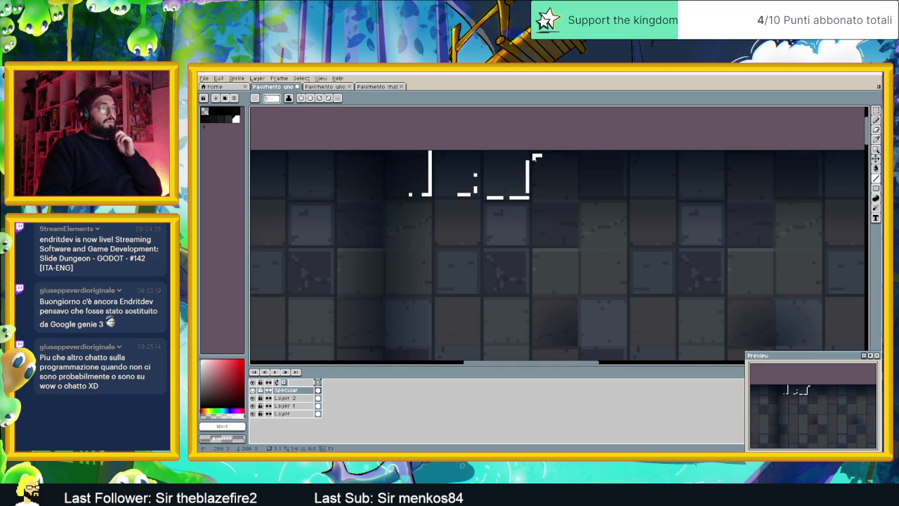
mouse_move(576, 197)
left_mouse_down()
mouse_move(538, 200)
mouse_move(577, 163)
mouse_move(577, 154)
mouse_move(570, 158)
left_mouse_up()
left_click_drag(624, 152, 622, 193)
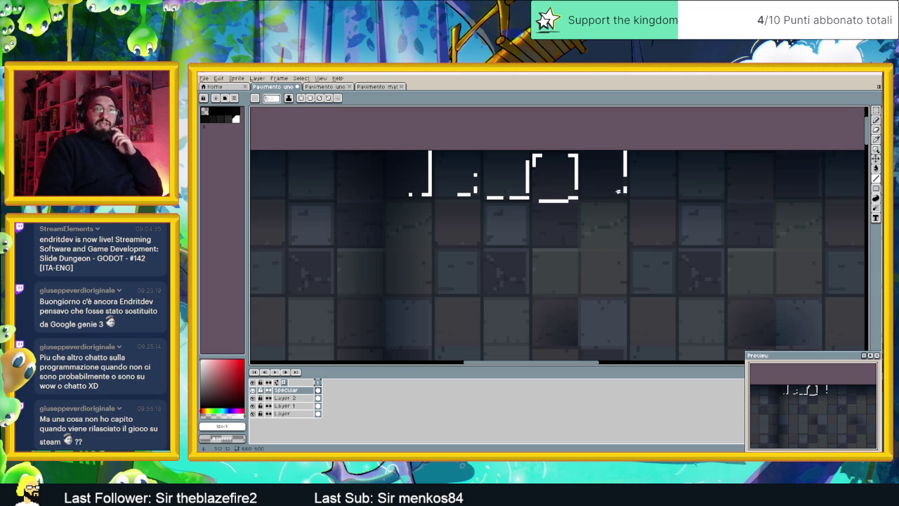
left_click_drag(623, 194, 584, 194)
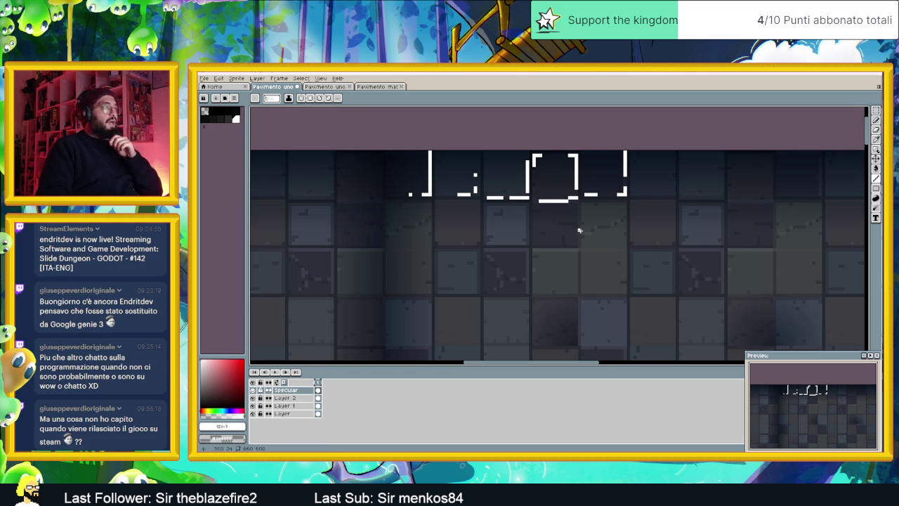
Add white highlight lines along the top and lower edges of the neighbouring tiles
scroll(580, 230, "down", 1)
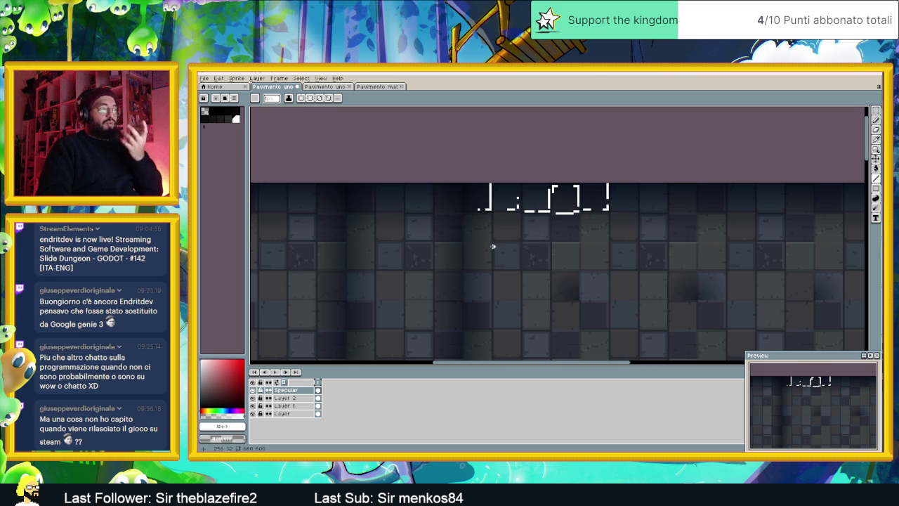
scroll(492, 246, "up", 1)
scroll(493, 201, "up", 1)
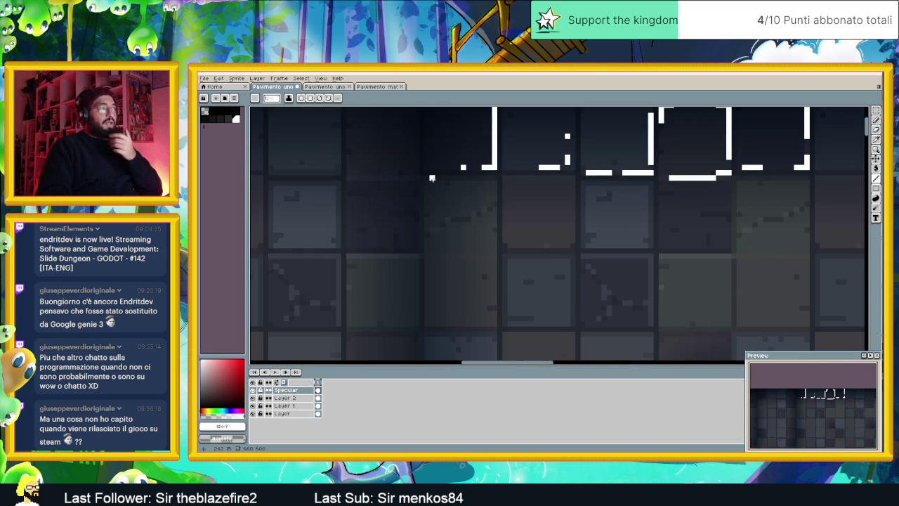
left_click_drag(432, 183, 495, 183)
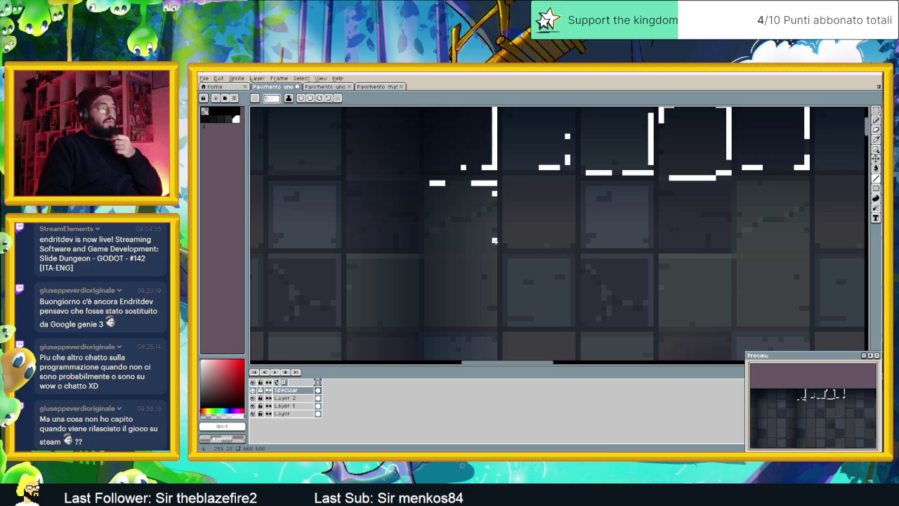
mouse_move(495, 250)
left_mouse_down()
mouse_move(450, 251)
mouse_move(456, 224)
left_mouse_up()
left_click(478, 219)
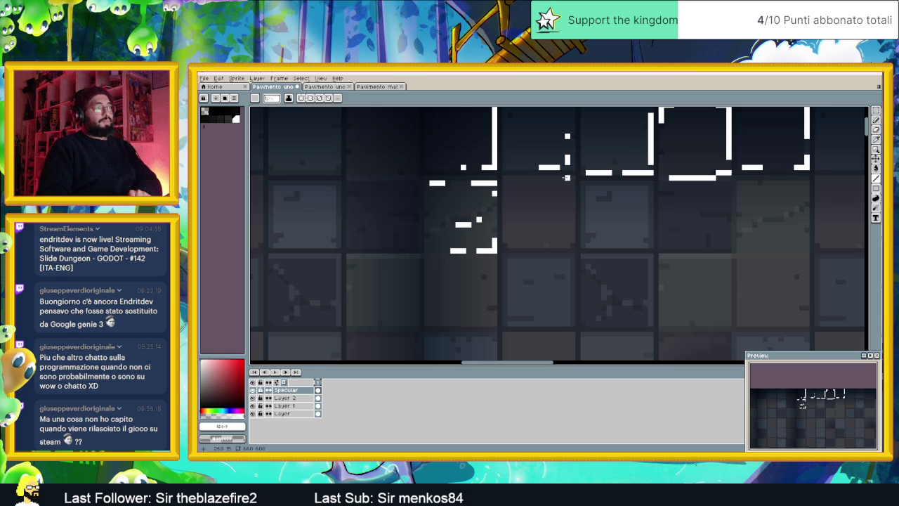
mouse_move(514, 178)
left_mouse_down()
mouse_move(570, 178)
mouse_move(571, 236)
mouse_move(573, 219)
mouse_move(540, 244)
left_mouse_up()
mouse_move(645, 245)
left_mouse_down()
mouse_move(618, 246)
mouse_move(645, 215)
mouse_move(645, 188)
mouse_move(623, 188)
left_mouse_up()
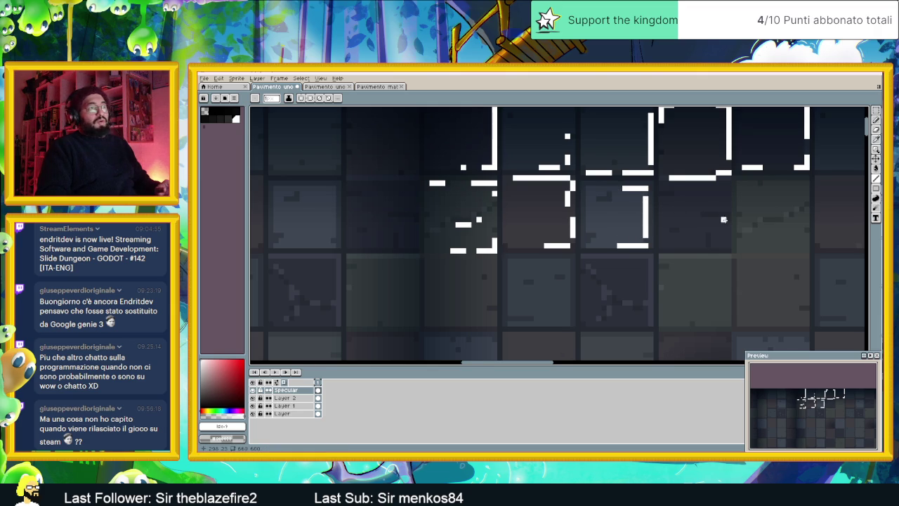
scroll(633, 211, "right", 3)
scroll(505, 214, "down", 2)
scroll(441, 281, "down", 1)
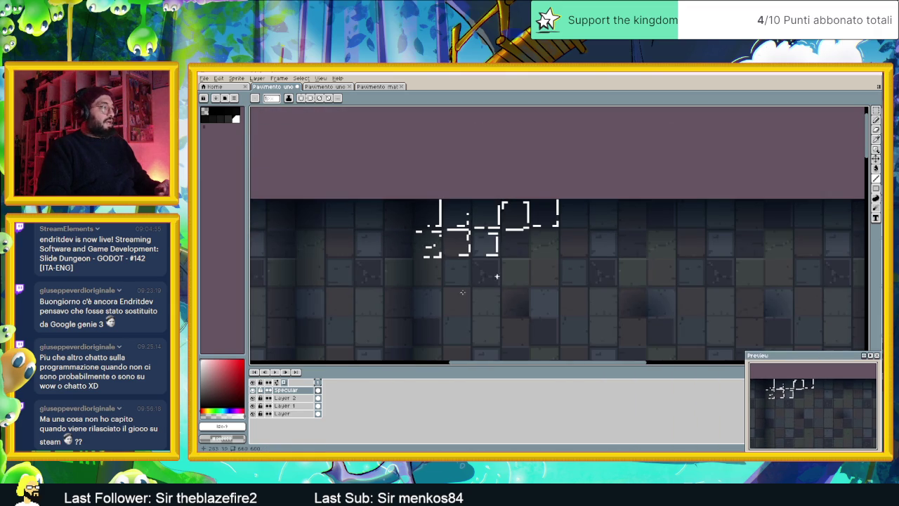
Hide and show Layer 2 to check the highlights alone, then zoom in
left_click(254, 399)
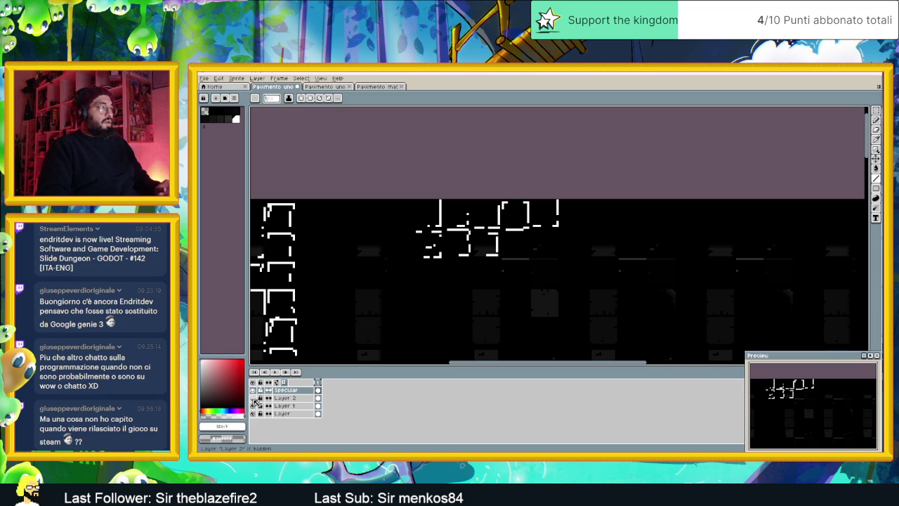
left_click(254, 399)
scroll(435, 241, "up", 1)
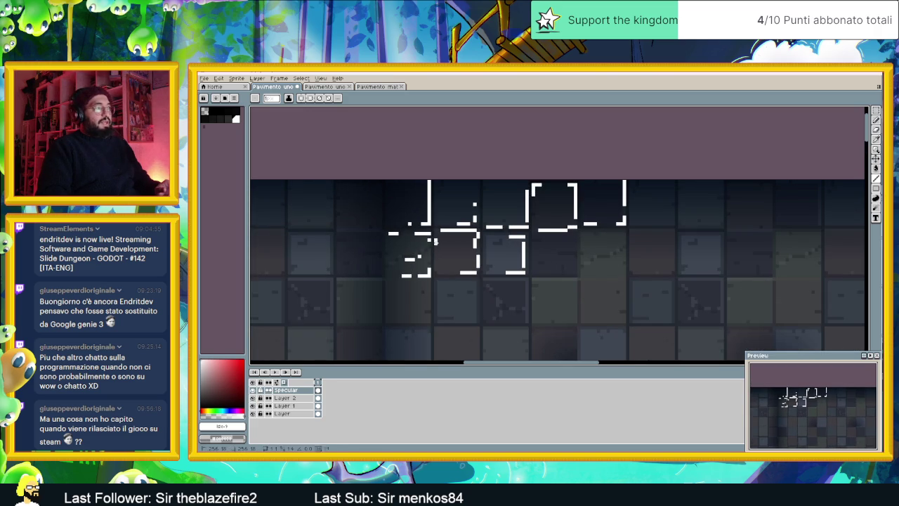
scroll(534, 240, "up", 1)
scroll(581, 230, "up", 1)
Draw more short white highlight strokes along the sides and corners of two more tiles
mouse_move(580, 221)
left_mouse_down()
mouse_move(593, 222)
mouse_move(596, 251)
left_mouse_up()
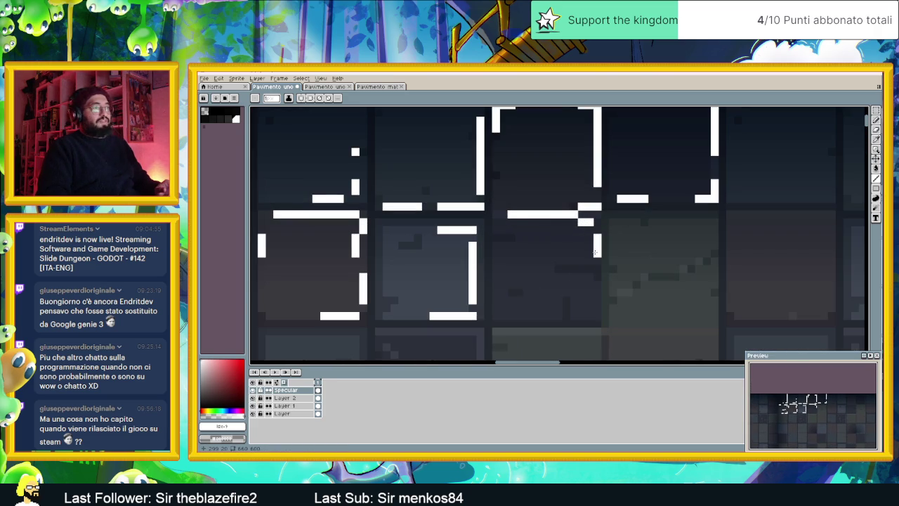
left_click_drag(496, 228, 496, 265)
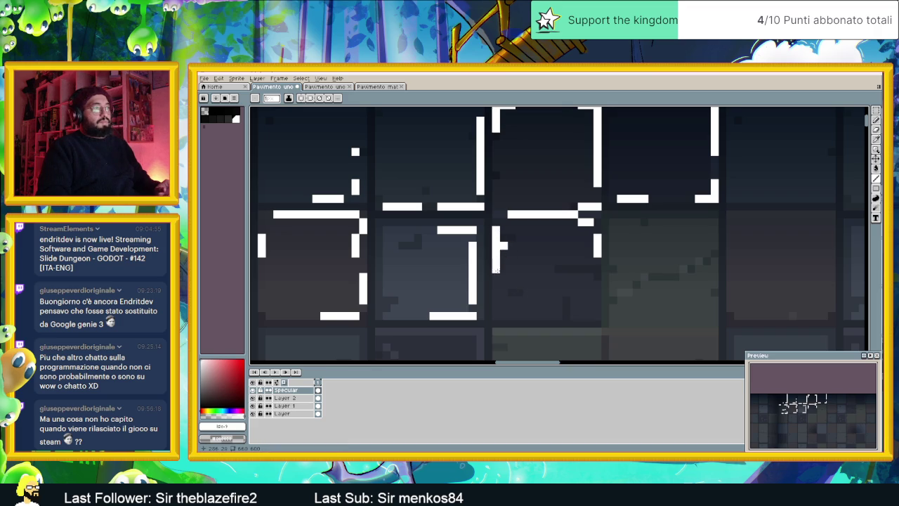
mouse_move(596, 300)
left_mouse_down()
mouse_move(598, 309)
mouse_move(589, 309)
left_mouse_up()
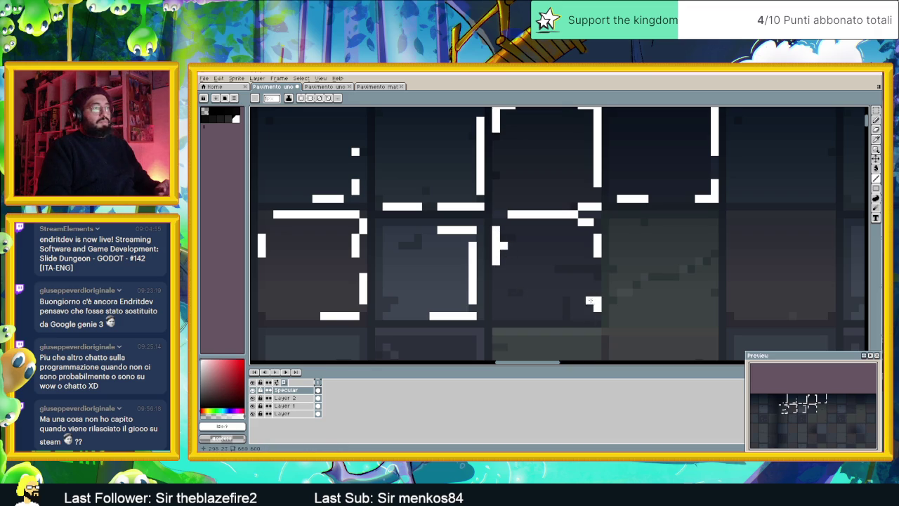
left_click_drag(597, 276, 597, 266)
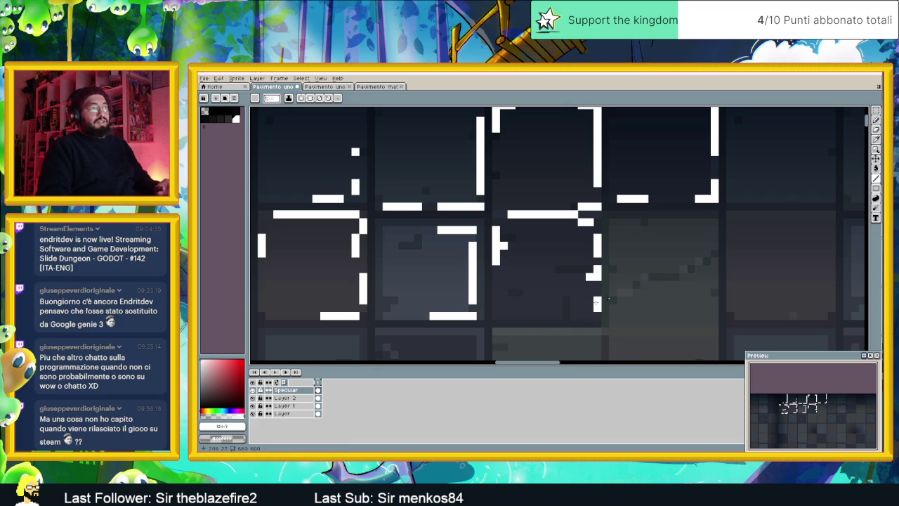
scroll(668, 278, "down", 1)
scroll(668, 278, "down", 1)
scroll(675, 276, "down", 1)
scroll(681, 272, "down", 2)
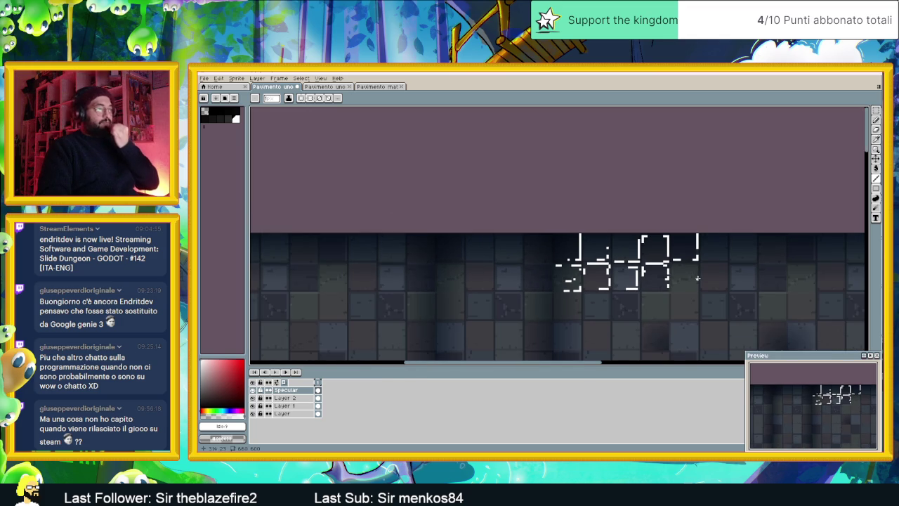
scroll(682, 271, "down", 1)
scroll(668, 260, "down", 2)
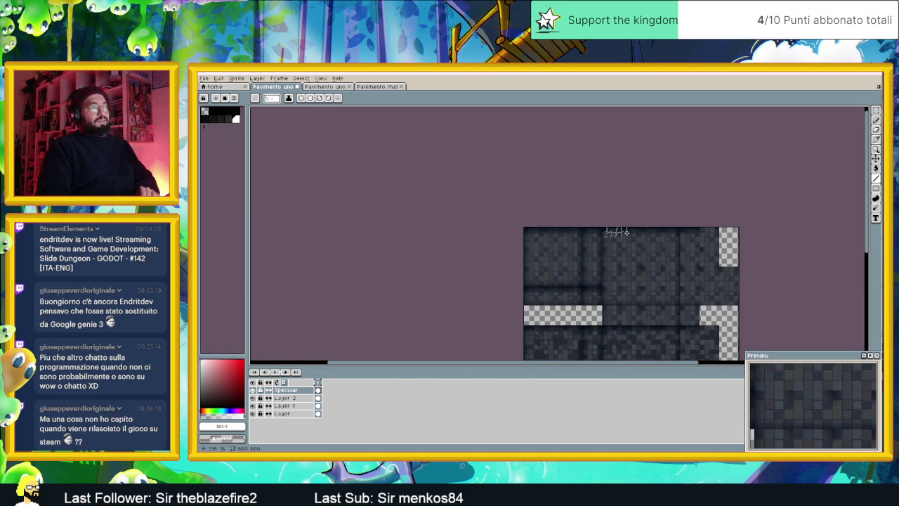
scroll(644, 244, "up", 1)
scroll(644, 244, "up", 1)
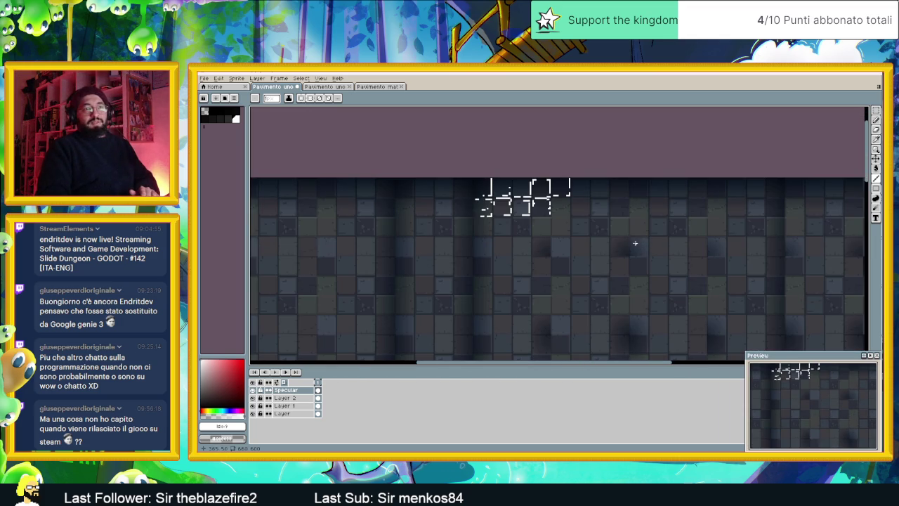
scroll(604, 204, "up", 1)
scroll(562, 204, "up", 2)
scroll(513, 225, "up", 1)
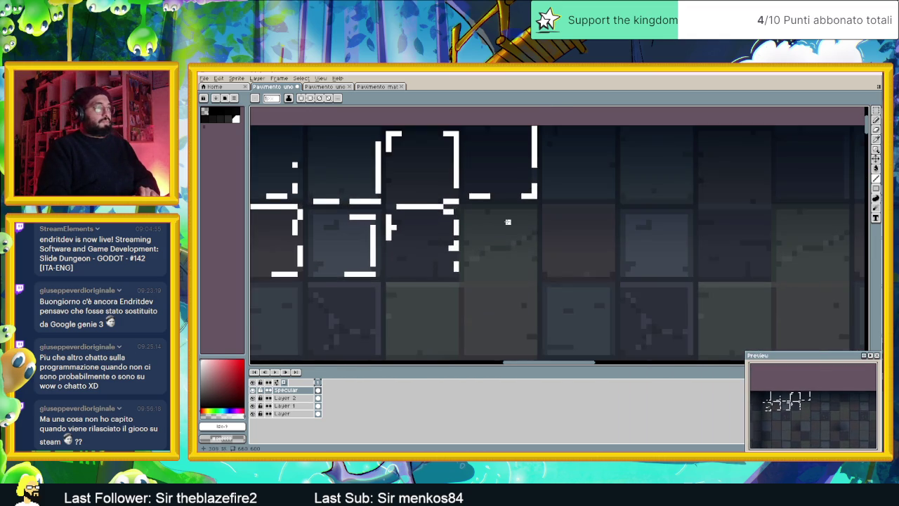
scroll(471, 210, "up", 1)
Undo a stray white bar, then place a white pixel and a vertical highlight along a tile side
mouse_move(455, 206)
left_mouse_down()
mouse_move(541, 209)
mouse_move(524, 206)
left_mouse_up()
key("ctrl+z")
left_click(541, 205)
left_click_drag(548, 221, 547, 309)
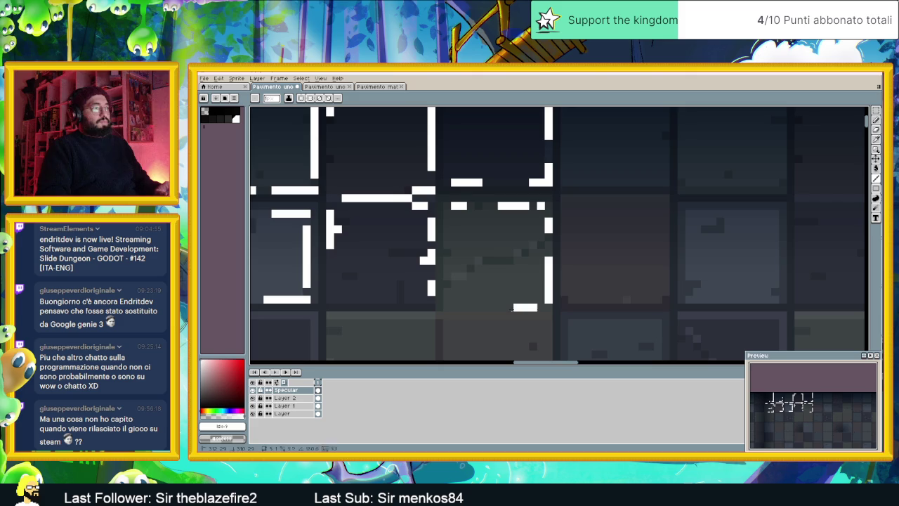
scroll(669, 240, "right", 2)
scroll(536, 221, "right", 2)
Add white highlights along the tiles' top edge and down several vertical tile sides
mouse_move(480, 198)
left_mouse_down()
mouse_move(573, 204)
mouse_move(574, 225)
left_mouse_up()
left_click_drag(575, 259, 575, 276)
left_click_drag(472, 218, 473, 239)
left_click_drag(356, 219, 356, 247)
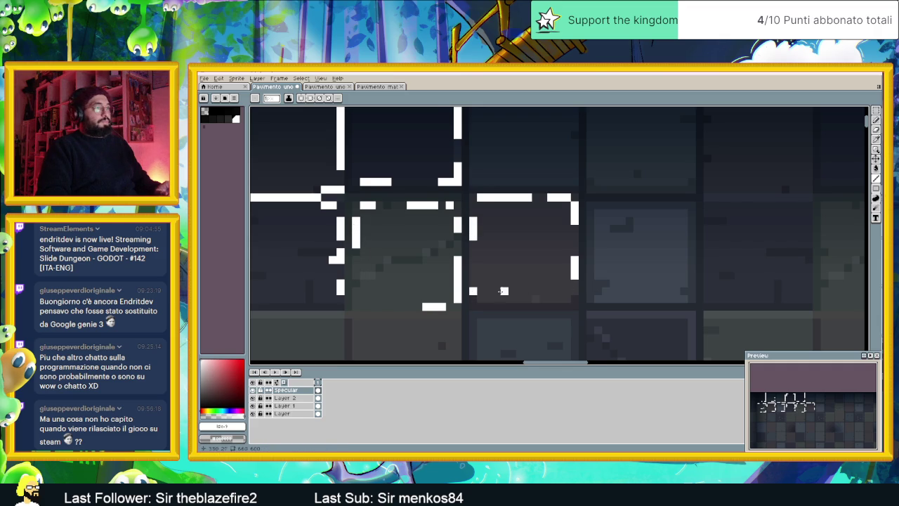
scroll(483, 291, "right", 3)
Highlight a square tile's top and right edges in white, erasing gaps to make them dashed
mouse_move(484, 211)
left_mouse_down()
mouse_move(558, 211)
mouse_move(569, 277)
mouse_move(553, 298)
left_mouse_up()
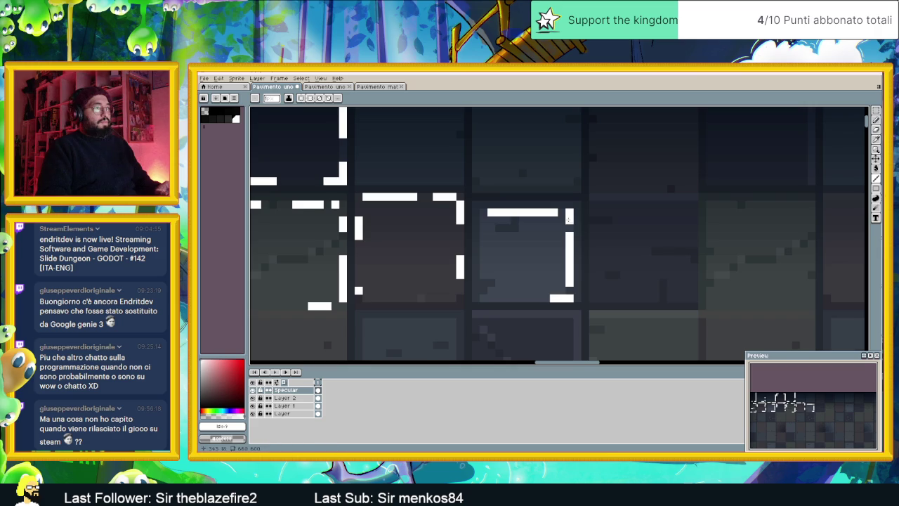
left_click(546, 212)
left_click(530, 212)
left_click(570, 267)
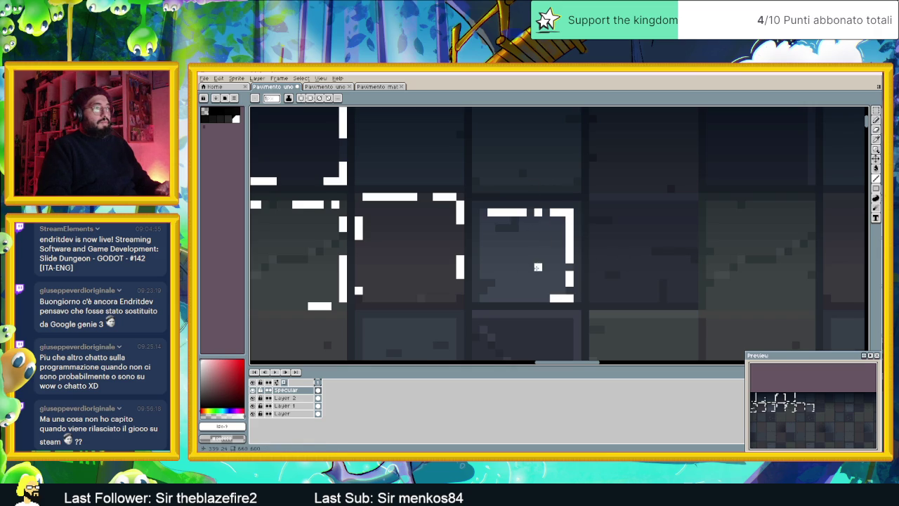
scroll(661, 176, "down", 1)
scroll(642, 231, "down", 1)
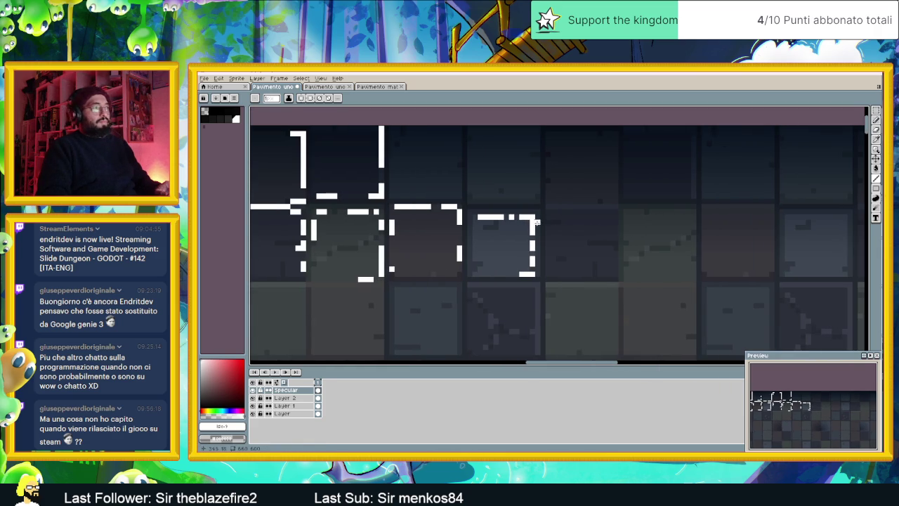
scroll(703, 211, "down", 1)
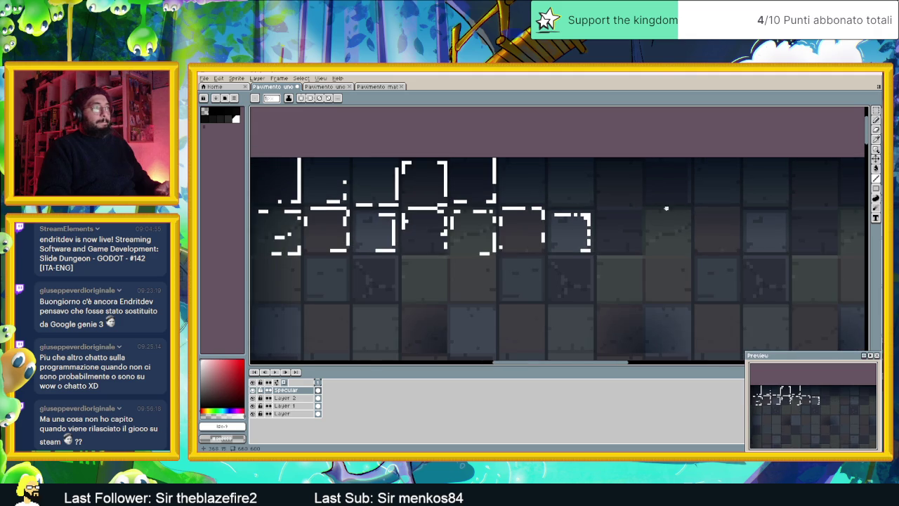
Add a white pixel beside the vertical highlight and adjust the zoom
left_click(491, 166)
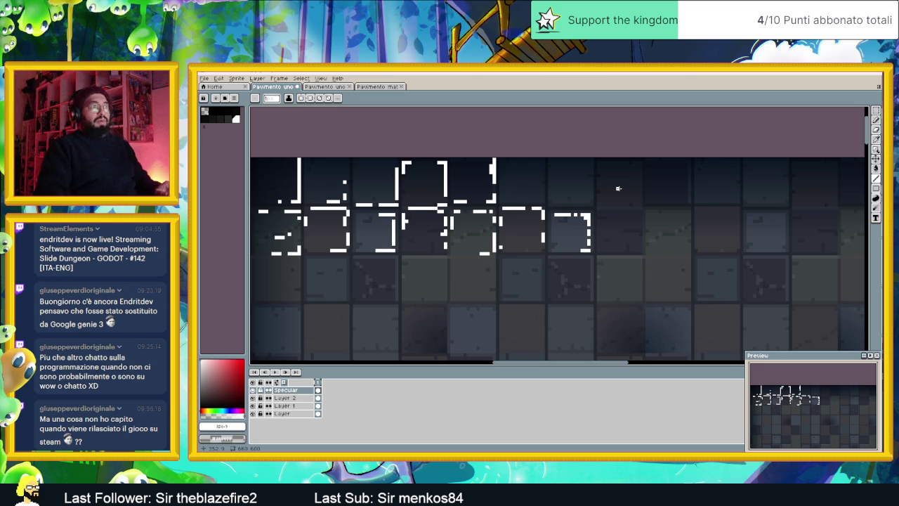
scroll(636, 297, "down", 1)
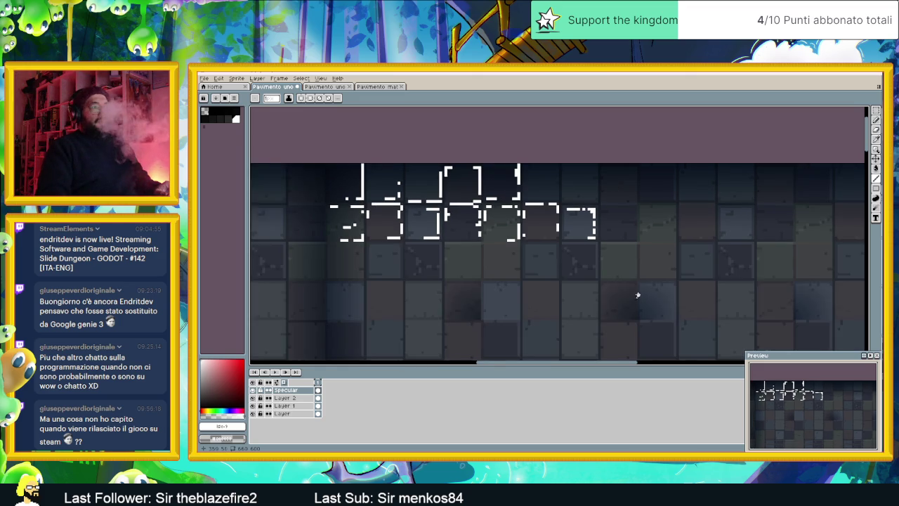
scroll(626, 305, "up", 1)
scroll(605, 297, "up", 2)
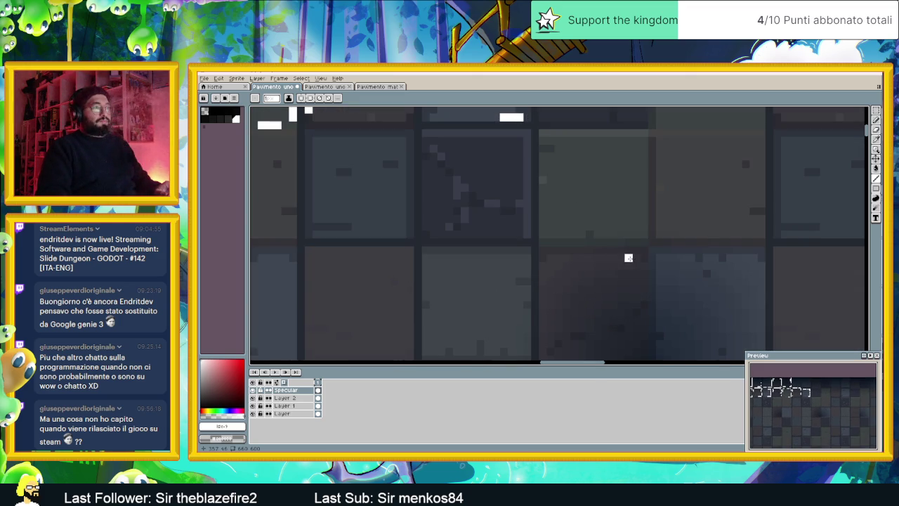
Draw a white highlight along the two tiles' top edge, extending it to the right
mouse_move(640, 257)
left_mouse_down()
mouse_move(549, 258)
mouse_move(542, 281)
left_mouse_up()
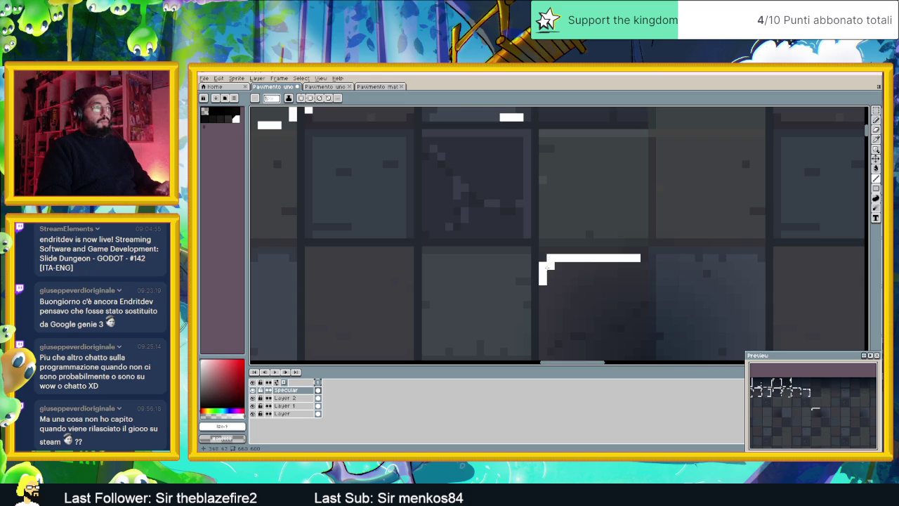
scroll(571, 283, "down", 2)
scroll(650, 279, "up", 2)
mouse_move(607, 258)
left_mouse_down()
mouse_move(670, 258)
mouse_move(676, 292)
mouse_move(651, 258)
mouse_move(652, 276)
left_mouse_up()
Erase small gaps into the top and right-side highlights so they become dashed
left_click_drag(623, 213, 616, 212)
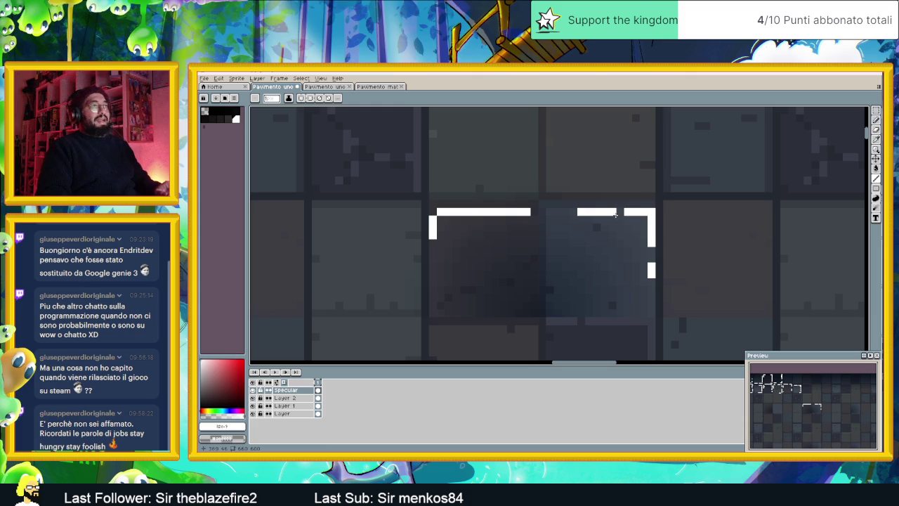
left_click(636, 212)
left_click(651, 236)
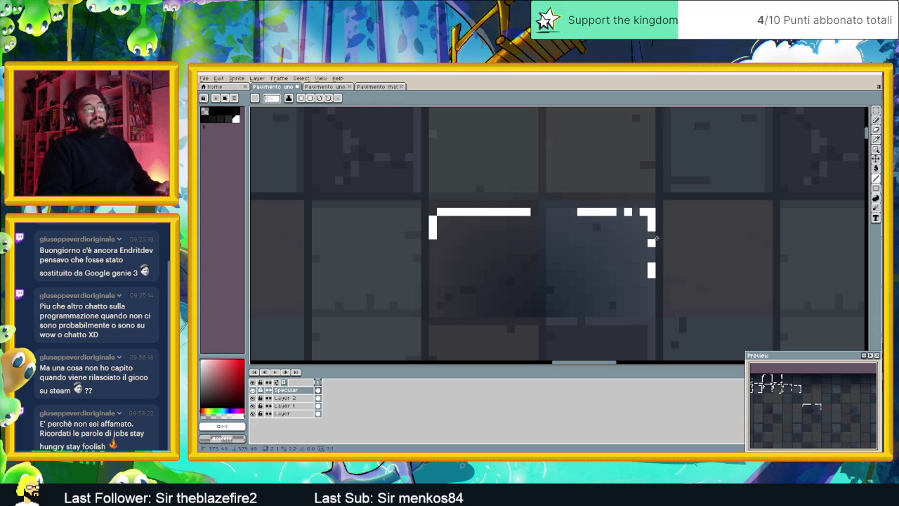
scroll(710, 274, "down", 2)
scroll(699, 281, "down", 1)
scroll(699, 281, "up", 1)
scroll(697, 291, "up", 1)
scroll(608, 284, "up", 1)
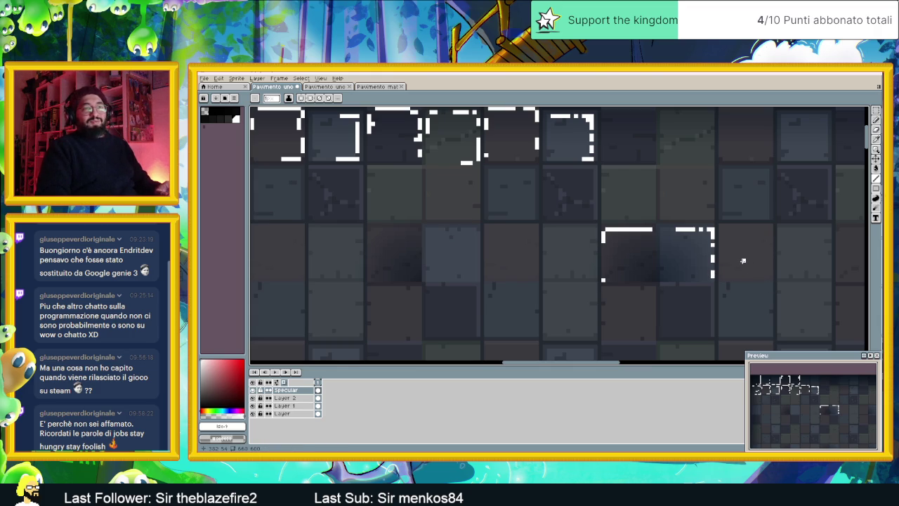
scroll(643, 201, "down", 1)
Draw dashed vertical white highlights along two neighbouring tile sides, plus a single pixel
scroll(609, 211, "down", 1)
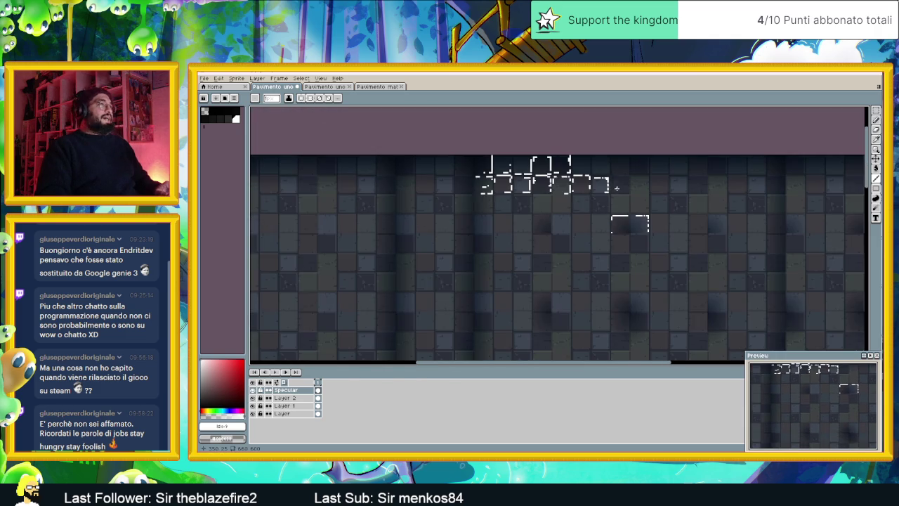
scroll(596, 176, "up", 1)
scroll(565, 166, "up", 1)
scroll(560, 156, "up", 1)
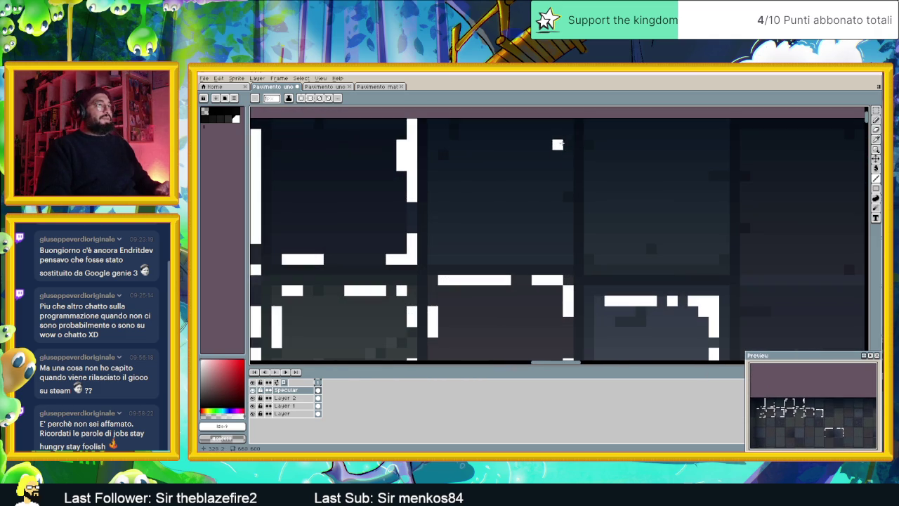
left_click_drag(569, 132, 569, 177)
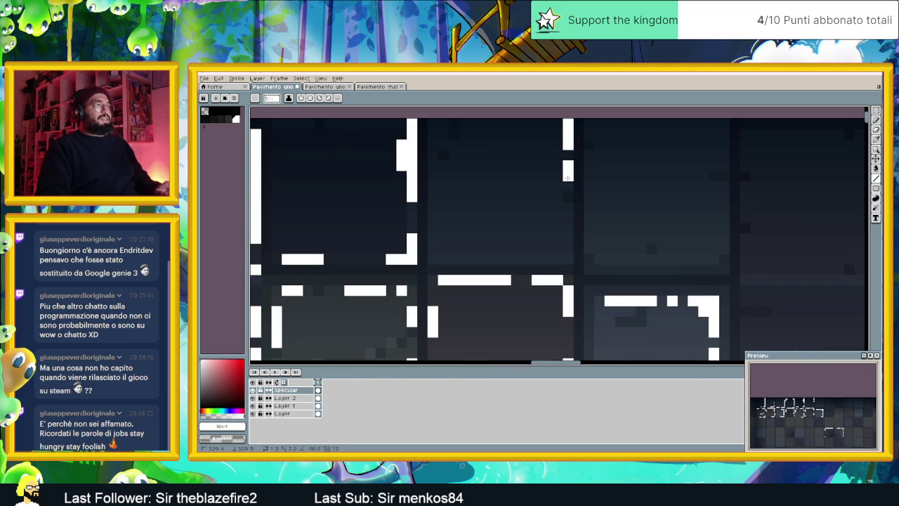
left_click_drag(570, 238, 569, 256)
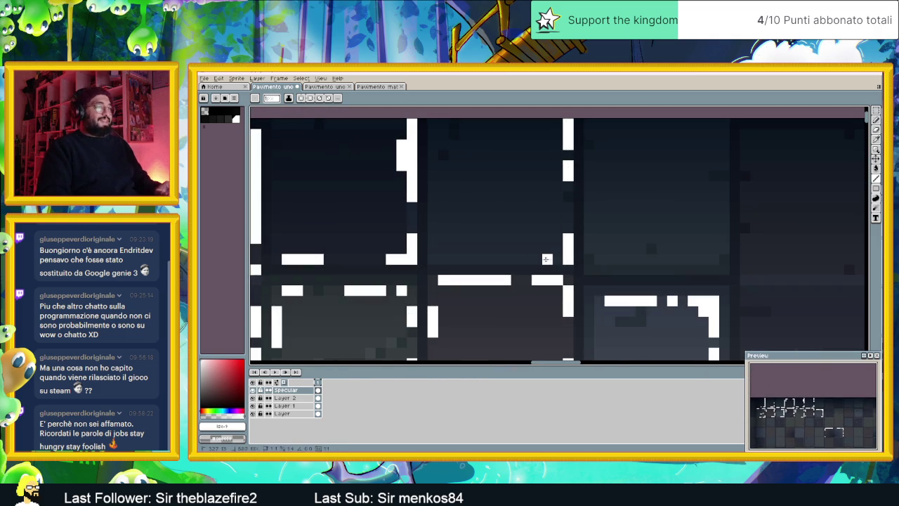
left_click_drag(432, 260, 432, 226)
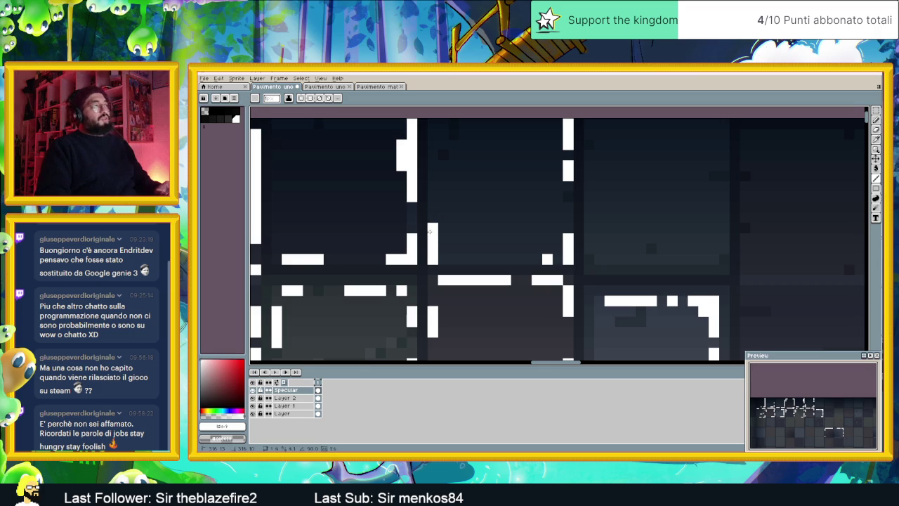
left_click_drag(432, 186, 433, 166)
left_click(453, 260)
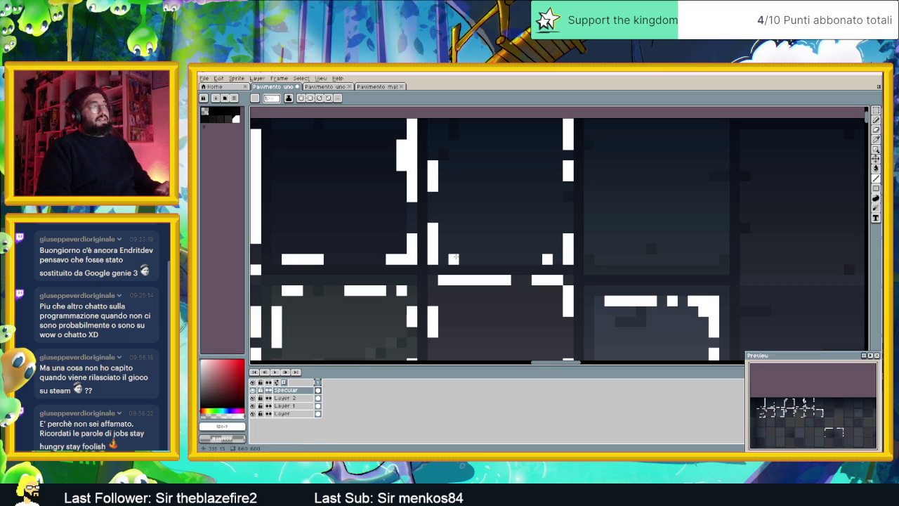
Outline a new tile with white highlights on its left side, bottom-left corner and right edge
scroll(506, 158, "up", 1)
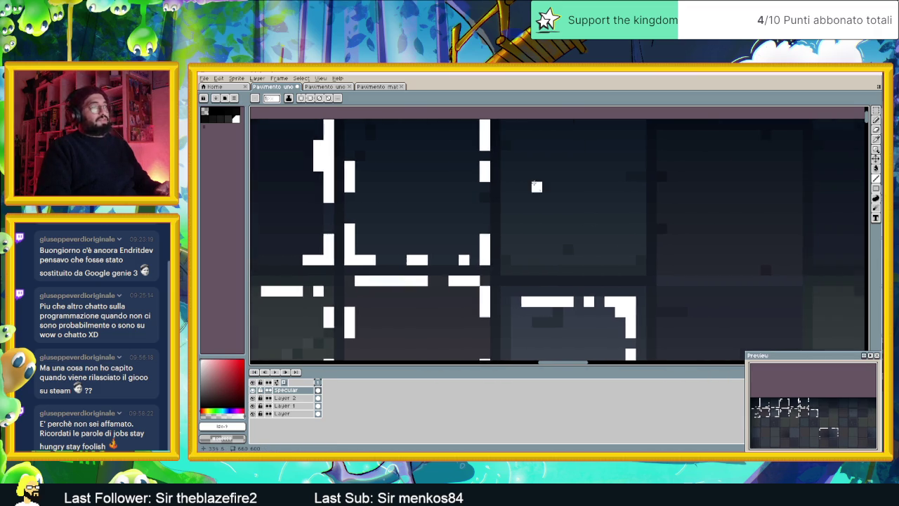
scroll(508, 159, "up", 1)
scroll(503, 153, "down", 1)
left_click_drag(499, 135, 498, 198)
left_click(499, 241)
left_click_drag(499, 241, 551, 260)
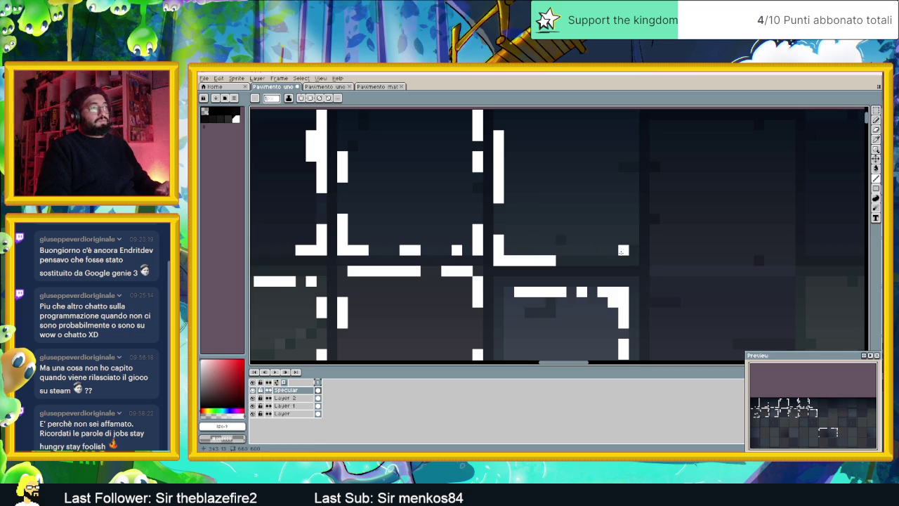
left_click_drag(623, 260, 630, 136)
key("v")
key("m")
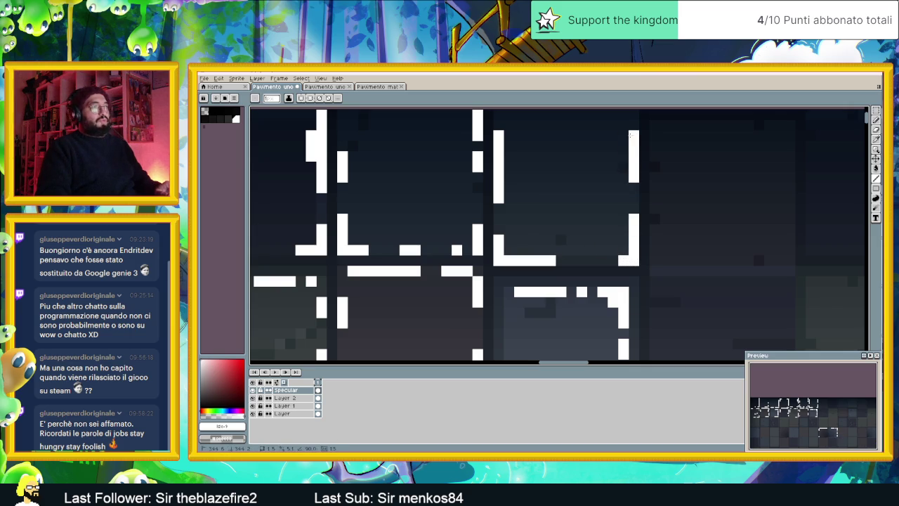
left_click(603, 261)
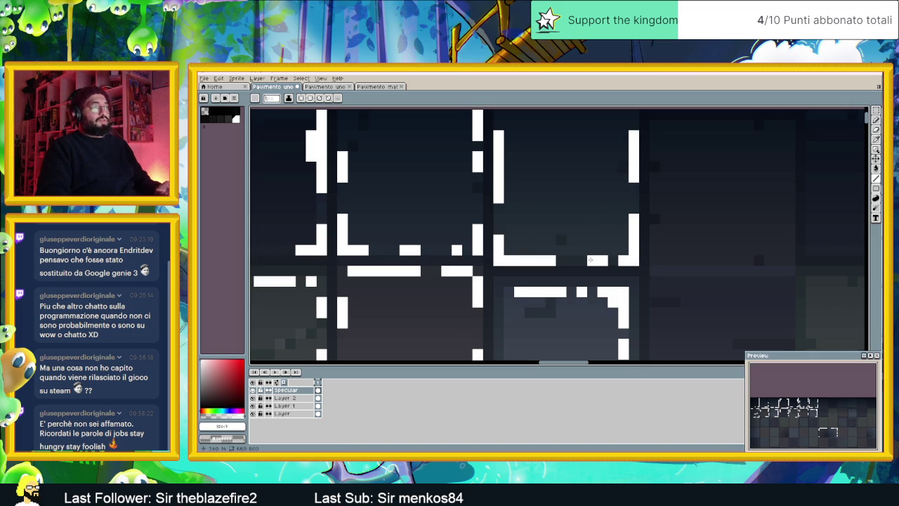
Pan to the next tile and add a highlight pixel above the small block
scroll(737, 246, "right", 1)
mouse_move(737, 245)
left_mouse_down()
mouse_move(593, 246)
mouse_move(625, 261)
mouse_move(632, 200)
mouse_move(601, 175)
left_mouse_up()
scroll(625, 259, "up", 1)
left_click(632, 189)
scroll(618, 225, "down", 2)
scroll(605, 204, "up", 2)
scroll(647, 277, "down", 1)
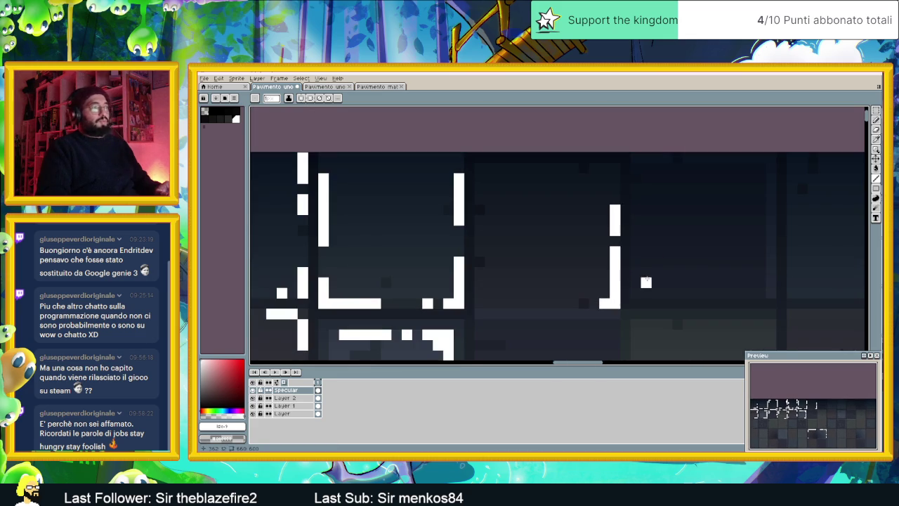
Undo misplaced top and bottom edge highlights, then erase the stubs atop two strokes
left_click_drag(615, 169, 516, 168)
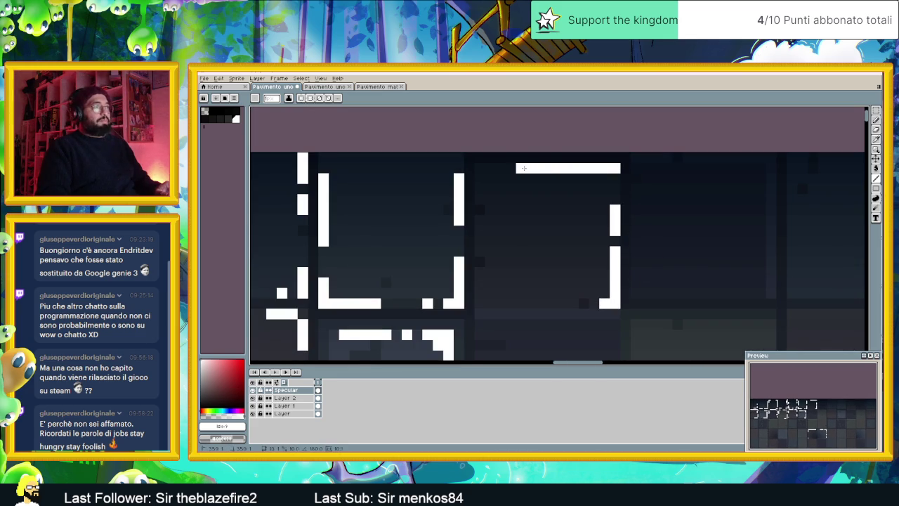
key("ctrl+z")
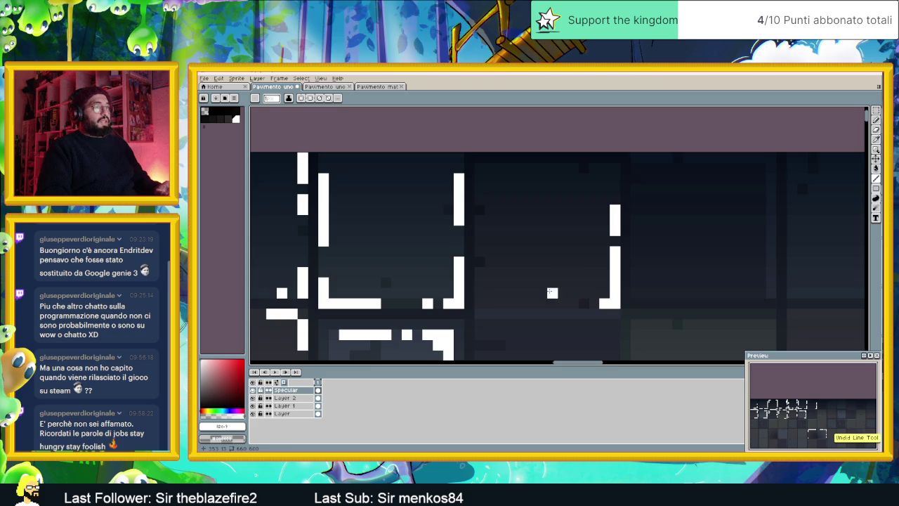
mouse_move(574, 304)
left_mouse_down()
mouse_move(495, 304)
mouse_move(480, 247)
left_mouse_up()
key("ctrl+z")
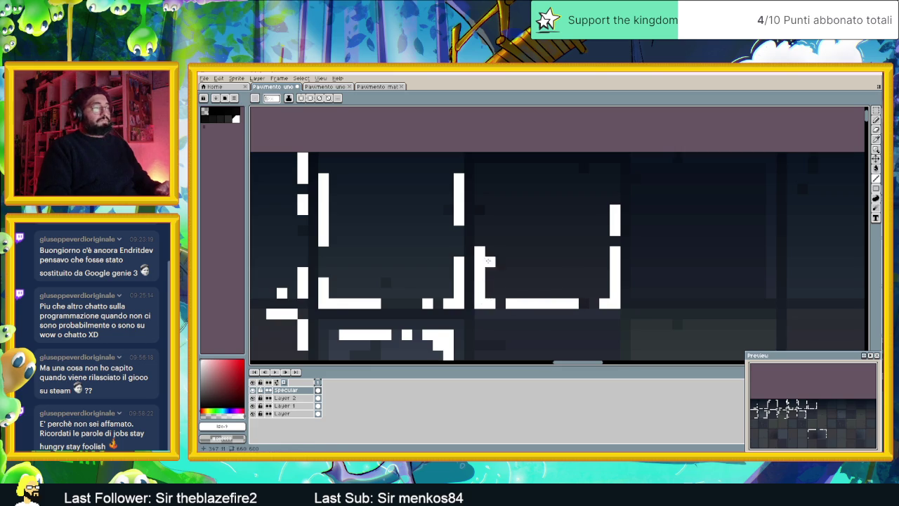
scroll(492, 272, "down", 1)
scroll(427, 232, "down", 2)
left_click_drag(430, 232, 494, 240)
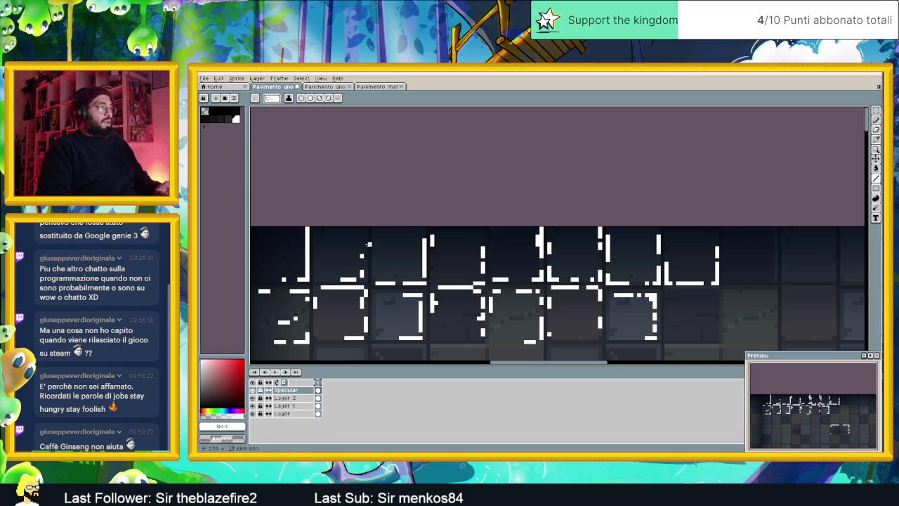
Zoom onto the top-row tiles and draw an L-shaped white highlight at a tile corner
scroll(354, 245, "down", 1)
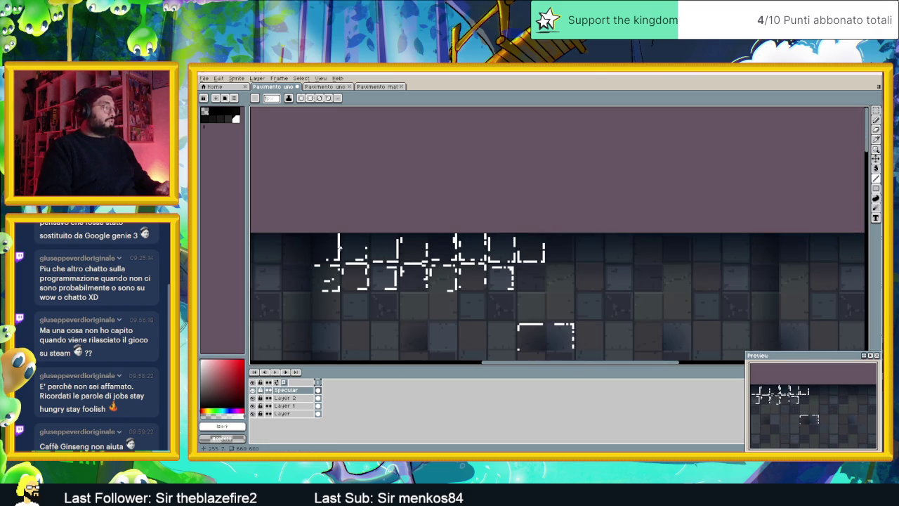
scroll(344, 247, "up", 1)
scroll(402, 240, "up", 1)
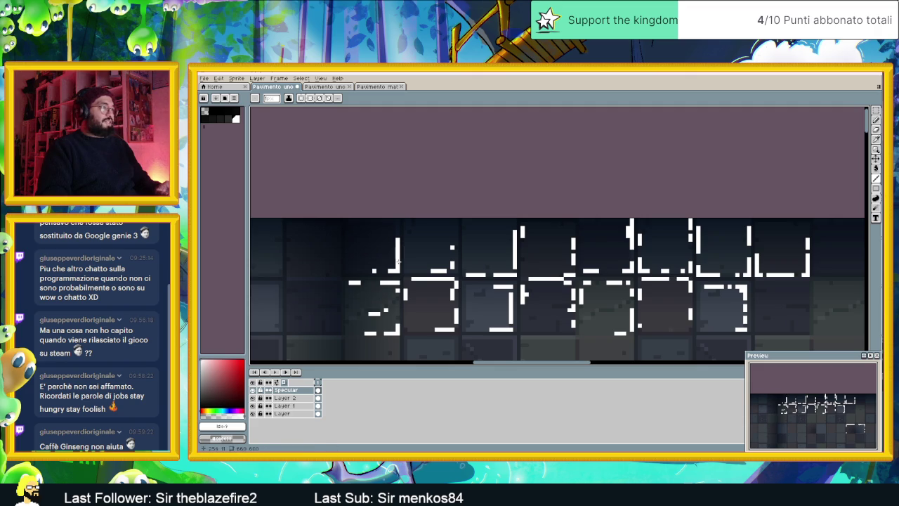
scroll(409, 257, "down", 2)
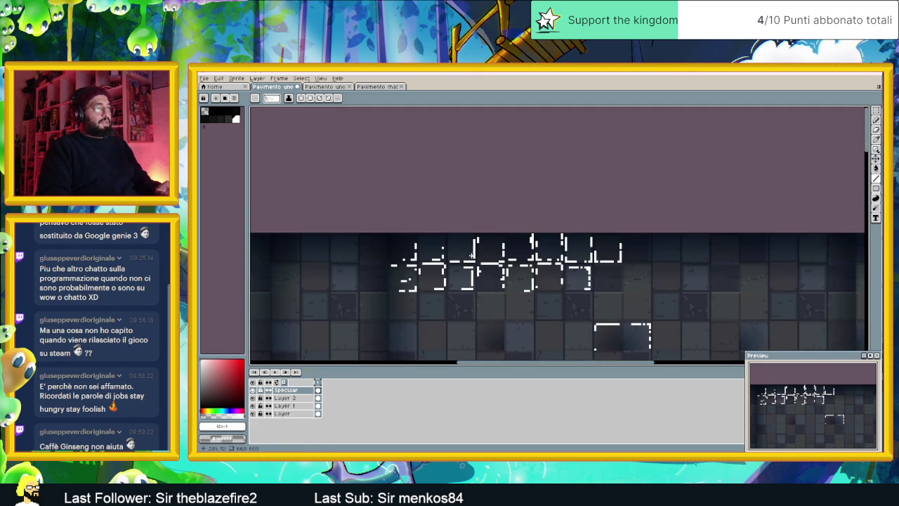
scroll(469, 256, "up", 1)
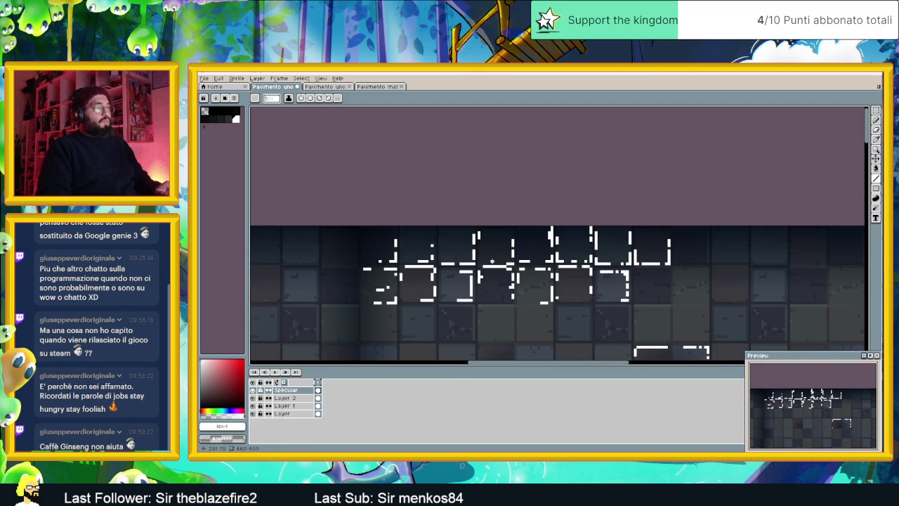
scroll(489, 260, "down", 2)
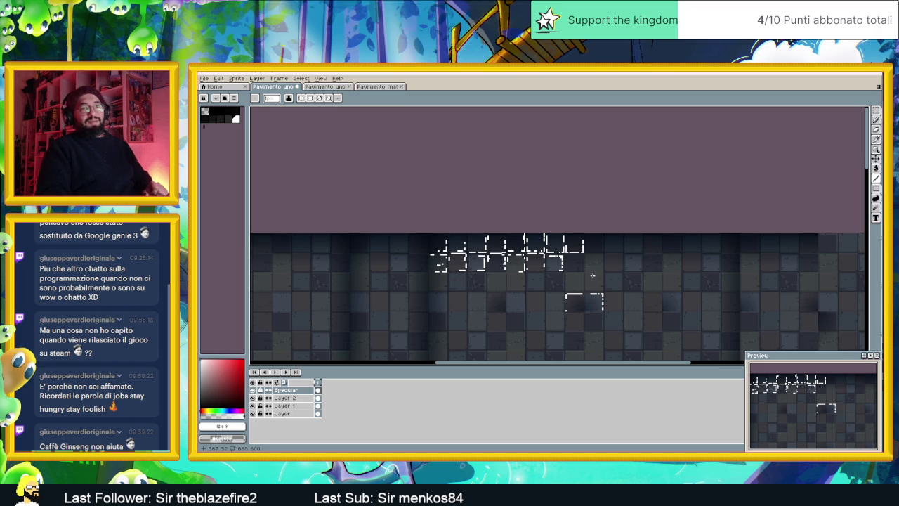
scroll(625, 253, "down", 1)
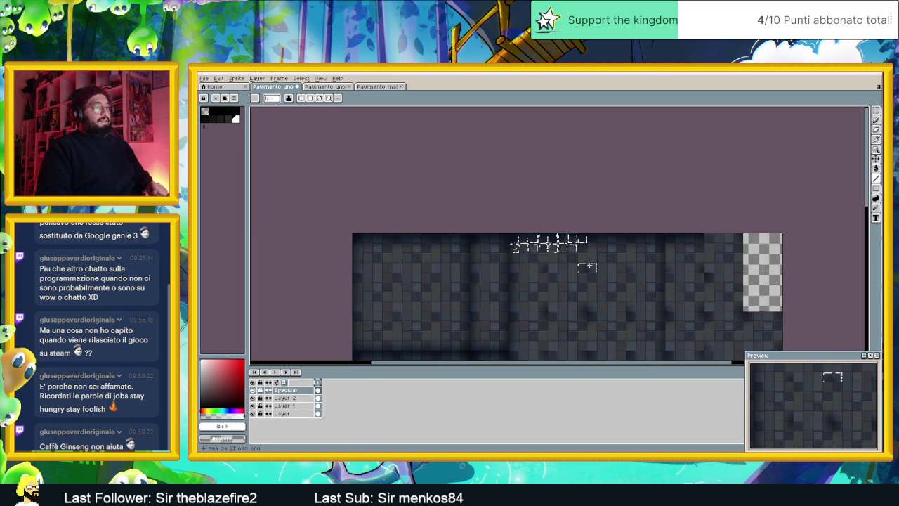
scroll(582, 260, "up", 3)
scroll(520, 285, "up", 1)
scroll(520, 286, "up", 1)
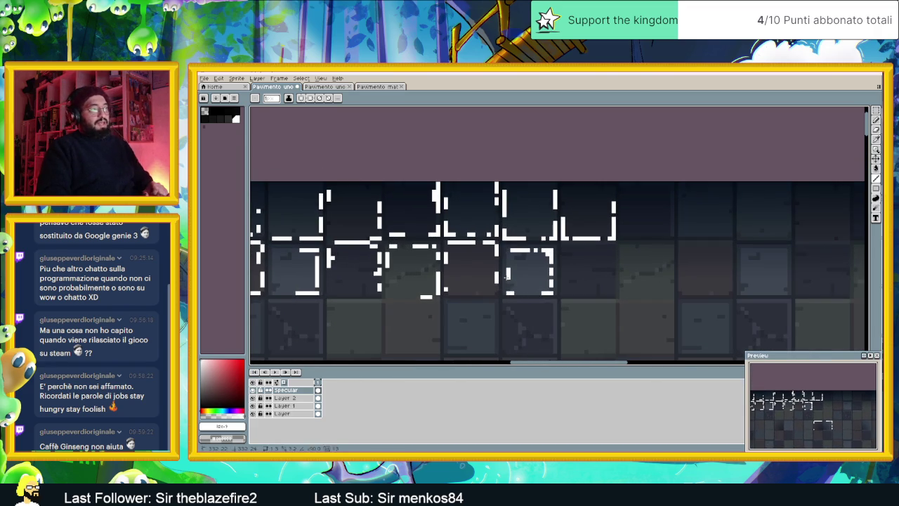
scroll(644, 289, "down", 1)
scroll(636, 258, "down", 1)
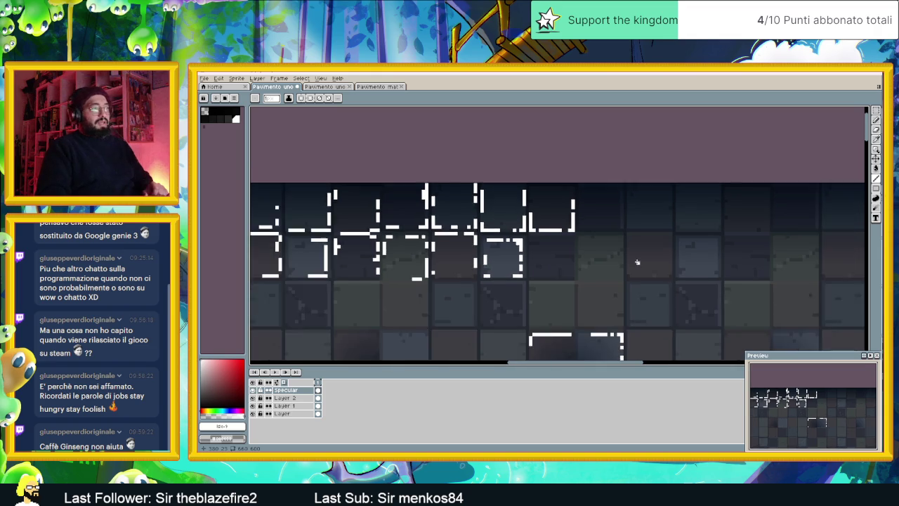
scroll(567, 263, "down", 1)
scroll(567, 263, "up", 1)
scroll(555, 264, "up", 1)
scroll(547, 252, "up", 1)
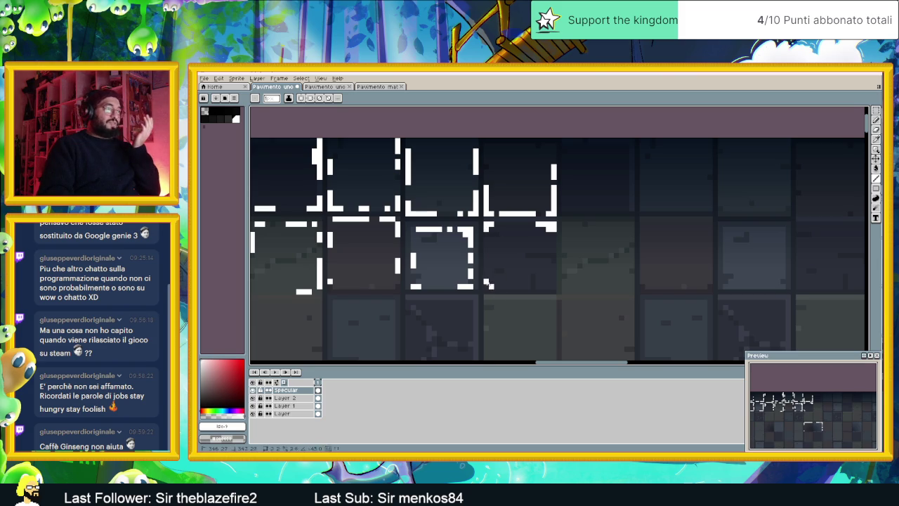
left_click_drag(548, 286, 552, 278)
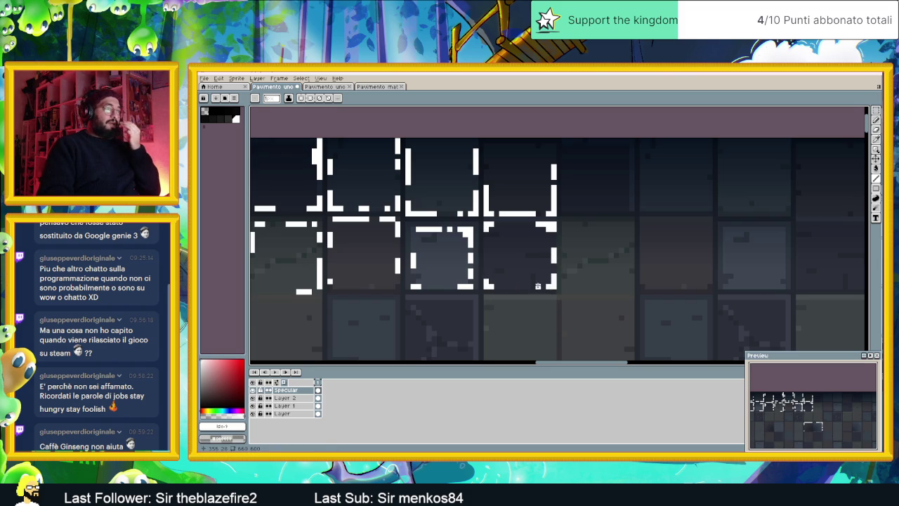
Draw a short white highlight along a tile edge and extend it up the tile's right side
scroll(632, 284, "down", 2)
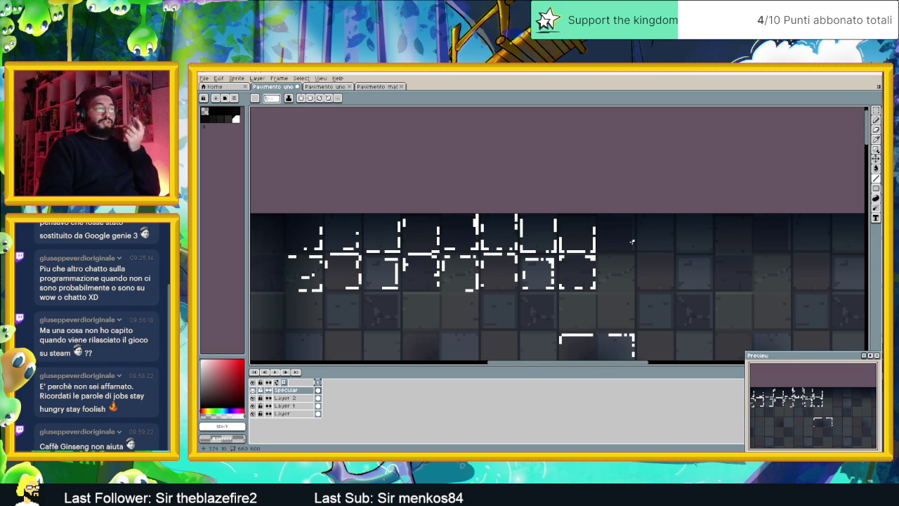
scroll(633, 243, "up", 1)
scroll(629, 250, "up", 1)
mouse_move(622, 265)
left_mouse_down()
mouse_move(528, 253)
mouse_move(527, 237)
left_mouse_up()
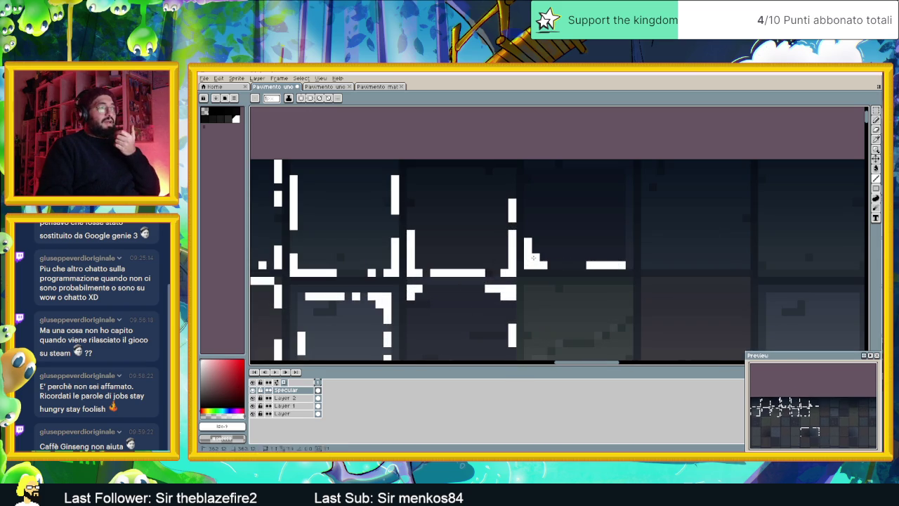
left_click_drag(630, 263, 629, 215)
scroll(693, 288, "down", 2)
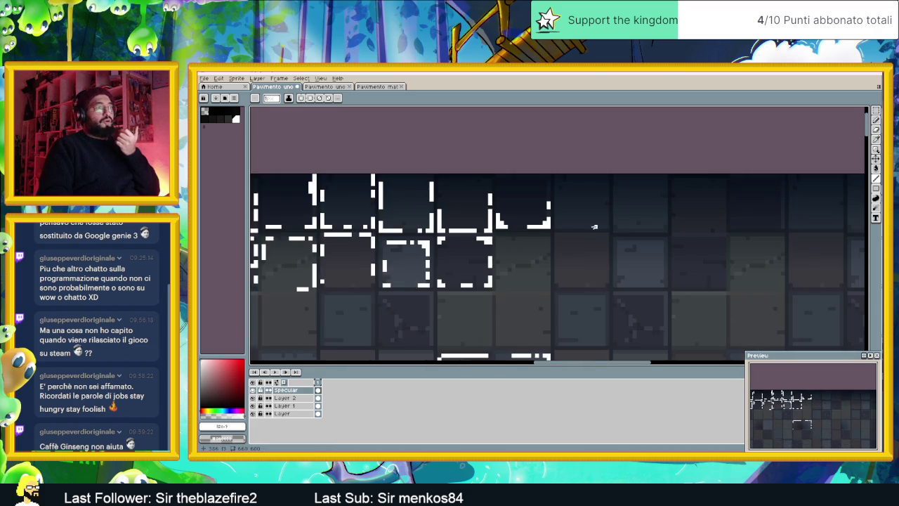
scroll(592, 228, "up", 2)
Add another L-shaped corner highlight, a single pixel, and a stepped corner on the vertical highlight
mouse_move(500, 194)
left_mouse_down()
mouse_move(500, 226)
mouse_move(601, 227)
mouse_move(599, 209)
left_mouse_up()
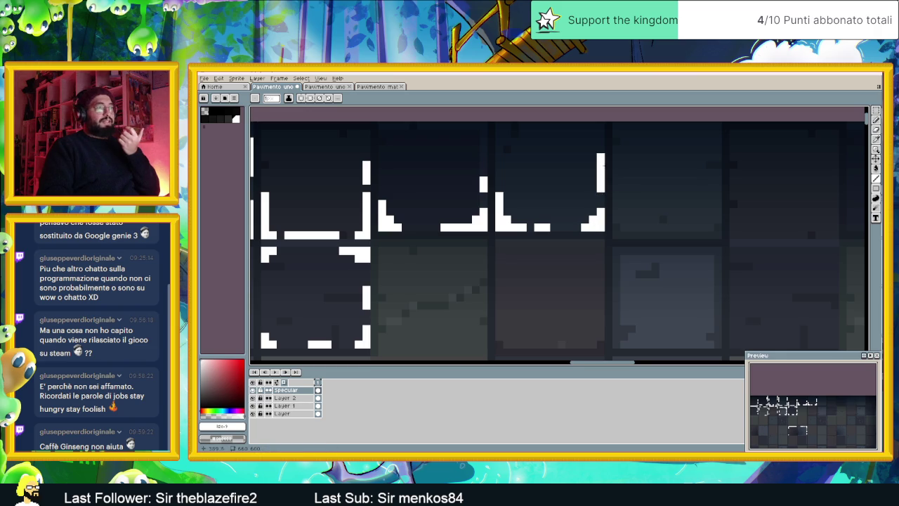
left_click_drag(711, 227, 608, 252)
left_click(397, 186)
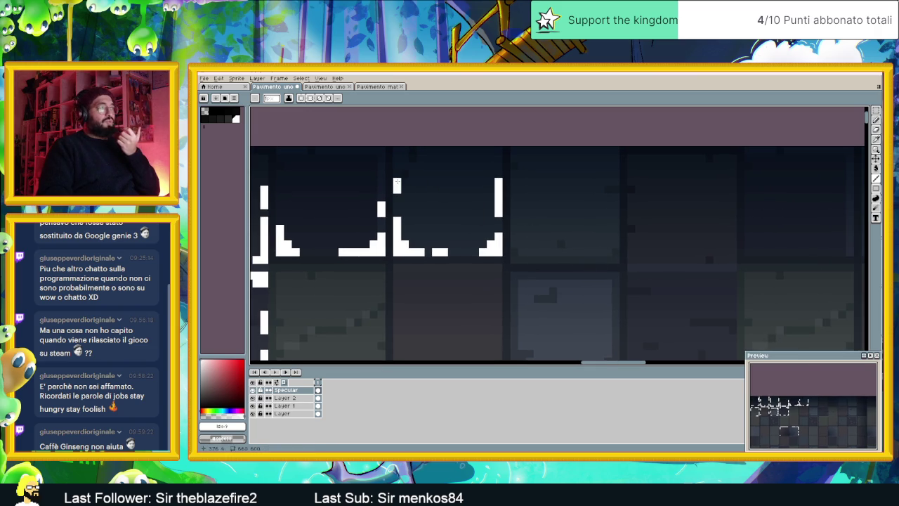
mouse_move(615, 243)
left_mouse_down()
mouse_move(615, 260)
mouse_move(528, 253)
mouse_move(514, 226)
left_mouse_up()
key("ctrl+z")
left_click_drag(616, 181, 608, 206)
scroll(652, 258, "down", 2)
scroll(569, 251, "down", 1)
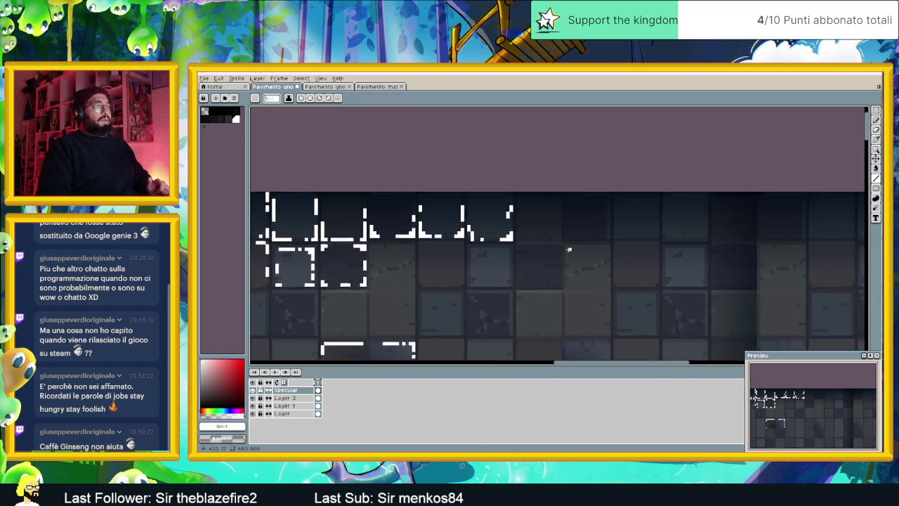
scroll(568, 256, "down", 2)
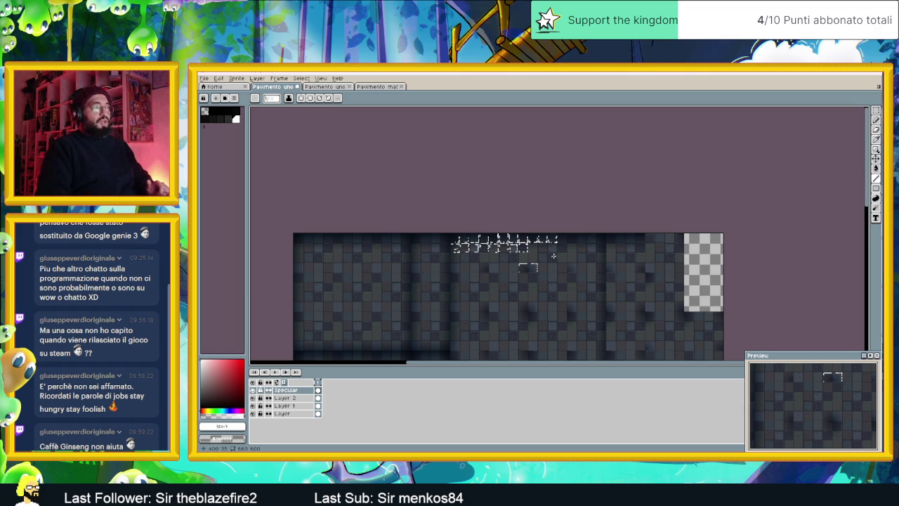
Zoom in and draw white dashed highlights on a tile's top, side and bottom edges, plus a corner pixel
scroll(494, 264, "up", 2)
scroll(473, 257, "up", 1)
scroll(473, 257, "up", 2)
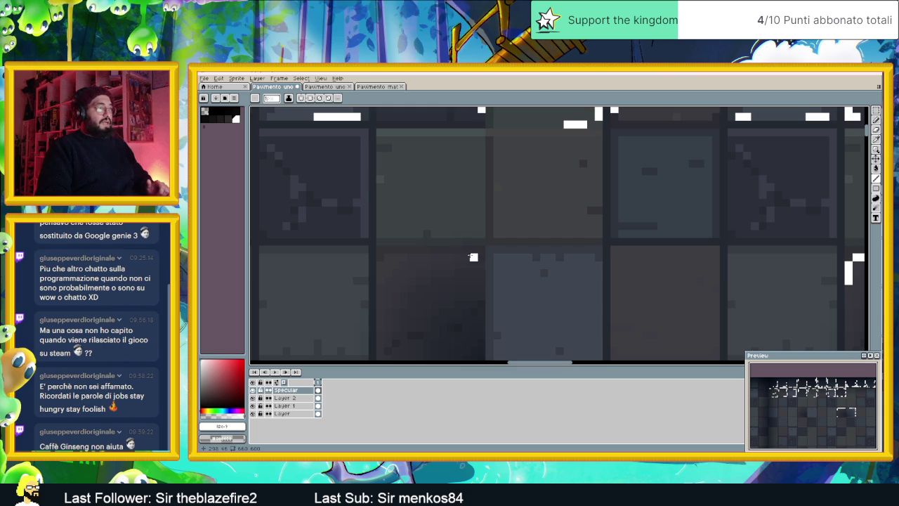
left_click_drag(472, 258, 424, 257)
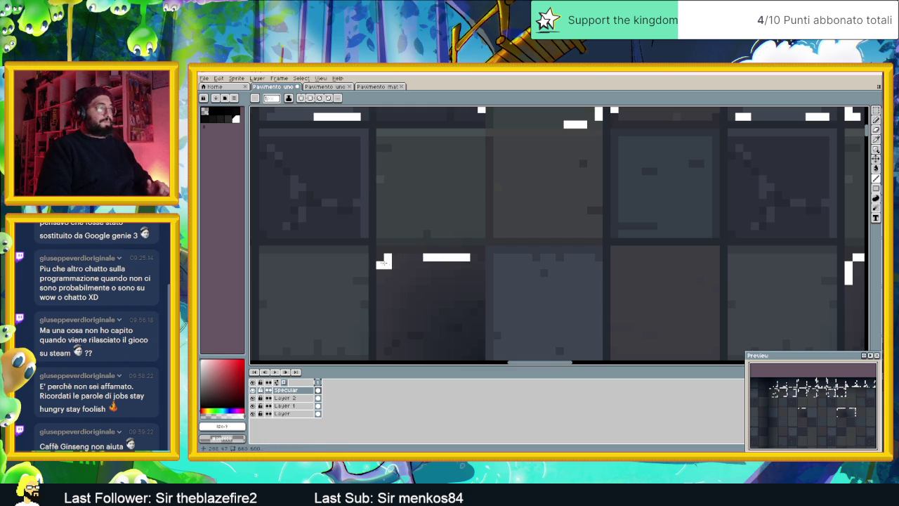
scroll(385, 259, "up", 1)
mouse_move(432, 325)
left_mouse_down()
mouse_move(432, 340)
mouse_move(394, 339)
left_mouse_up()
left_click_drag(333, 340, 364, 339)
left_click(338, 215)
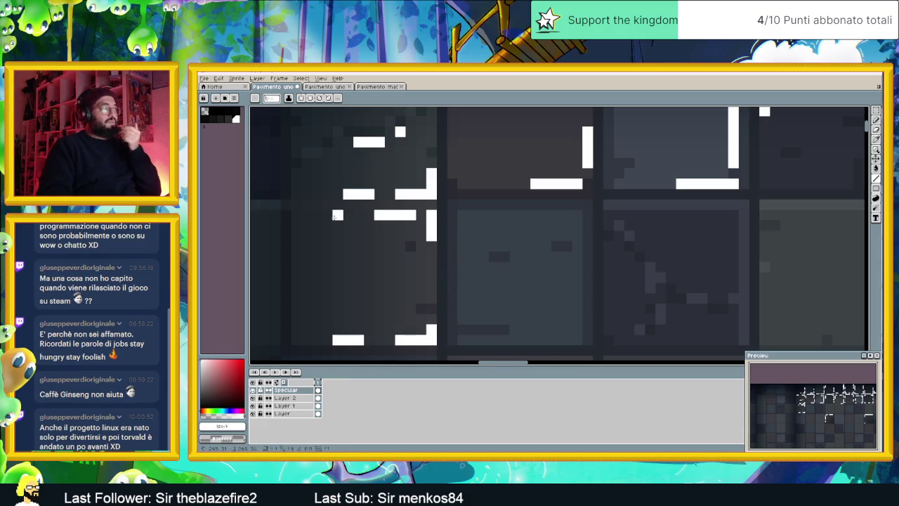
Paint white bars along the next tile's top, right side and bottom edges, starting the neighbour's top
scroll(555, 266, "down", 1)
scroll(547, 229, "up", 1)
mouse_move(517, 219)
left_mouse_down()
mouse_move(562, 220)
mouse_move(568, 240)
left_mouse_up()
left_click(568, 272)
left_click_drag(568, 271, 568, 302)
mouse_move(568, 335)
left_mouse_down()
mouse_move(567, 344)
mouse_move(527, 345)
left_mouse_up()
left_click(474, 344)
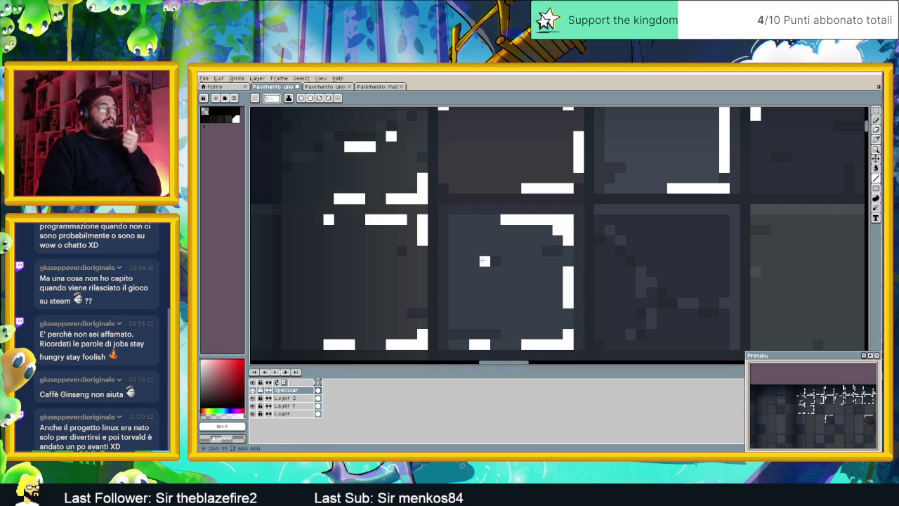
mouse_move(463, 220)
left_mouse_down()
mouse_move(472, 220)
mouse_move(453, 282)
left_mouse_up()
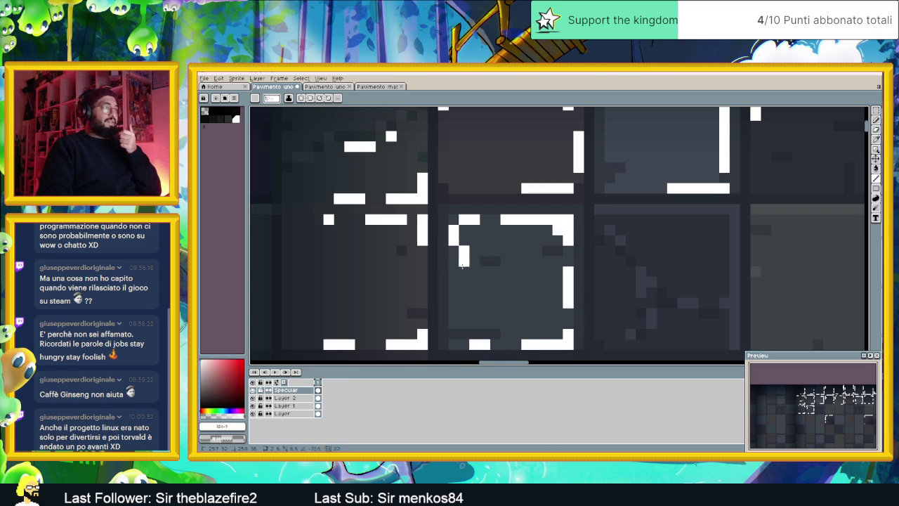
Pan right and add broken white highlights along another tile's top, right side and bottom row
scroll(705, 257, "right", 1)
left_click_drag(705, 257, 569, 235)
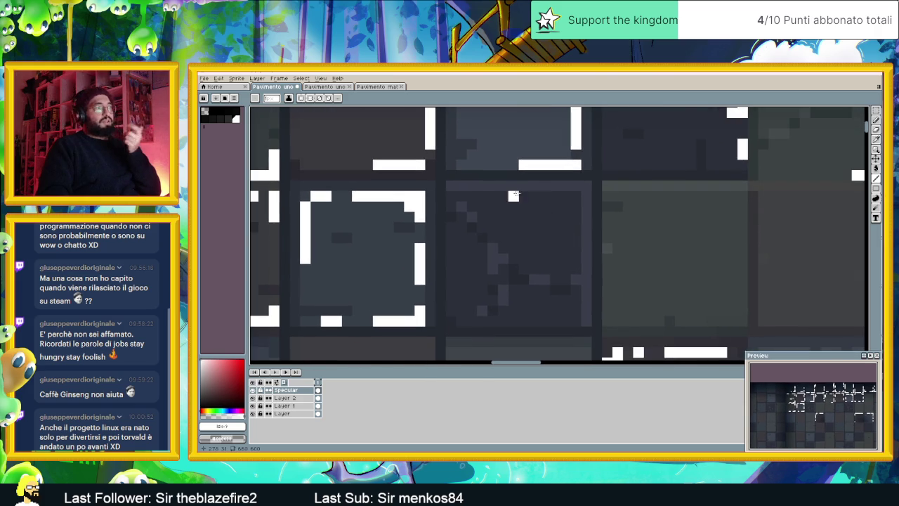
left_click_drag(451, 196, 459, 196)
left_click_drag(566, 196, 573, 195)
left_click(523, 196)
left_click_drag(576, 237, 576, 248)
left_click(576, 322)
left_click(555, 322)
left_click(545, 322)
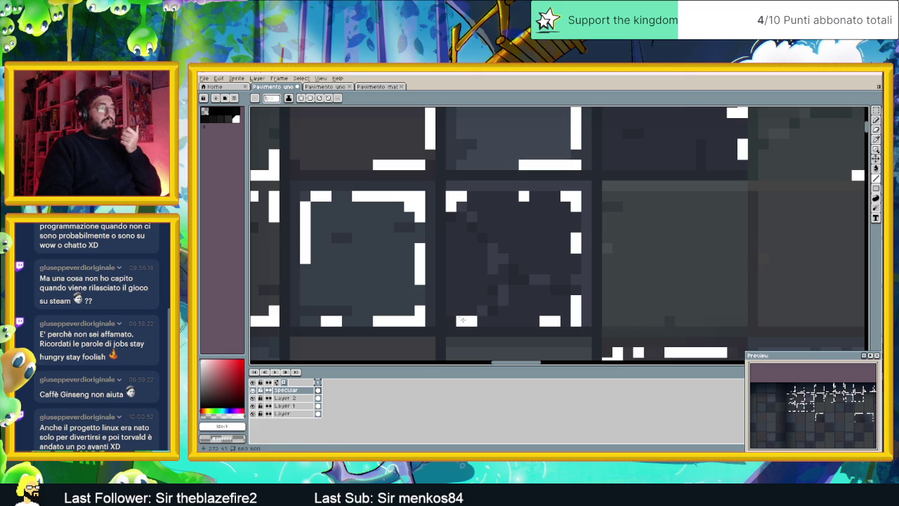
Frame the following tile with white highlights on its top, right, bottom and lower-left edges
scroll(452, 291, "down", 3)
scroll(405, 201, "up", 1)
scroll(405, 202, "up", 2)
mouse_move(385, 192)
left_mouse_down()
mouse_move(478, 191)
mouse_move(509, 255)
left_mouse_up()
mouse_move(509, 307)
left_mouse_down()
mouse_move(510, 317)
mouse_move(465, 317)
left_mouse_up()
mouse_move(373, 317)
left_mouse_down()
mouse_move(393, 317)
mouse_move(373, 281)
left_mouse_up()
left_click(373, 218)
Outline one more tile with white left, top and bottom edge segments, then zoom out
left_click_drag(679, 254, 577, 246)
mouse_move(428, 184)
left_mouse_down()
mouse_move(429, 204)
mouse_move(480, 184)
mouse_move(564, 199)
mouse_move(563, 309)
mouse_move(531, 310)
left_mouse_up()
left_click(542, 298)
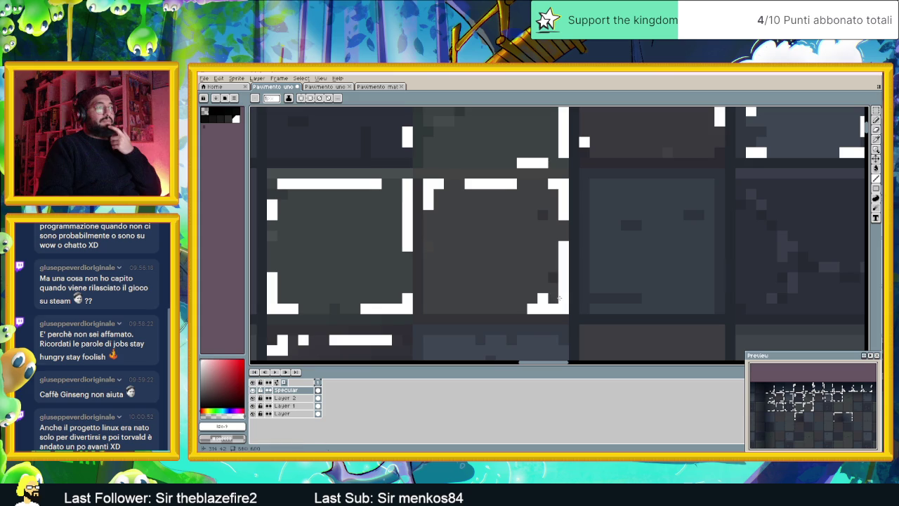
mouse_move(471, 309)
left_mouse_down()
mouse_move(455, 309)
mouse_move(428, 272)
left_mouse_up()
left_click(449, 309)
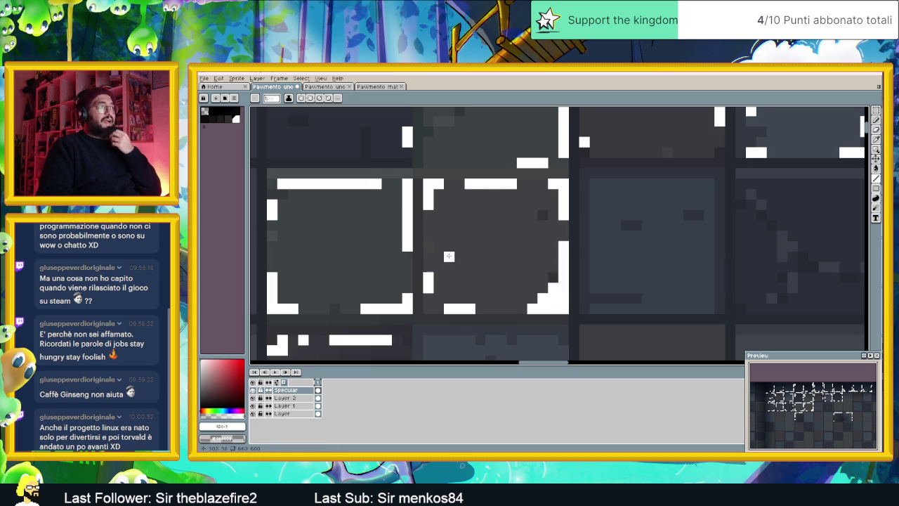
left_click_drag(680, 289, 646, 290)
scroll(646, 290, "down", 2)
scroll(632, 288, "down", 1)
scroll(618, 286, "down", 1)
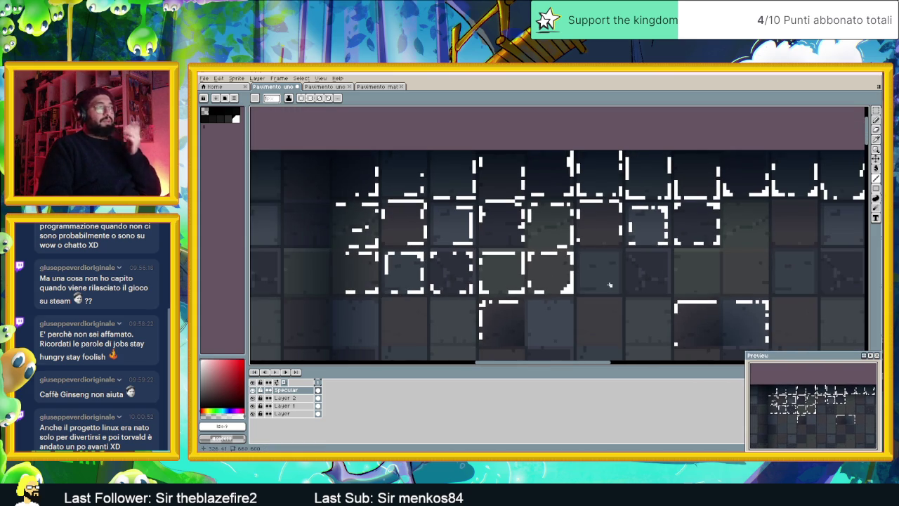
Draw broken white highlights along a tile's top, right, bottom and left edges
scroll(601, 267, "up", 2)
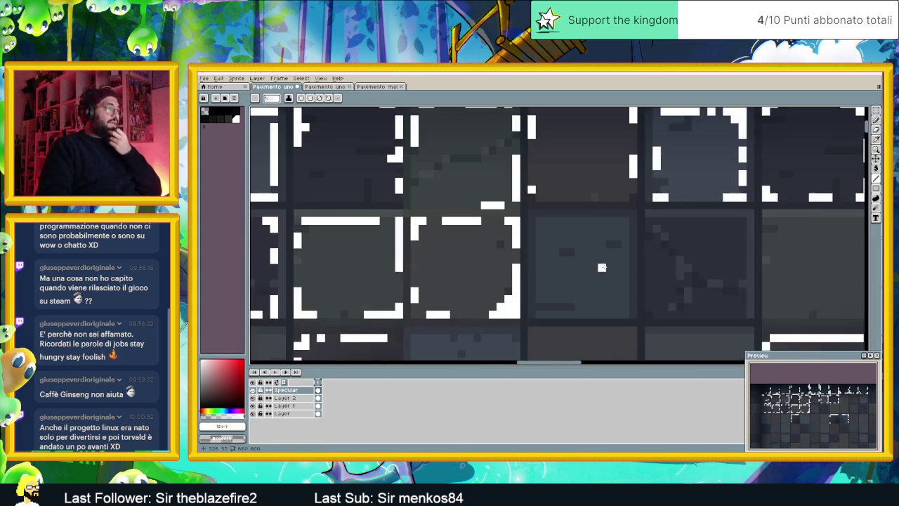
scroll(586, 244, "up", 1)
left_click_drag(537, 213, 522, 213)
mouse_move(596, 213)
left_mouse_down()
mouse_move(617, 215)
mouse_move(639, 245)
left_mouse_up()
mouse_move(639, 294)
left_mouse_down()
mouse_move(639, 322)
mouse_move(624, 338)
left_mouse_up()
left_click_drag(559, 338, 531, 338)
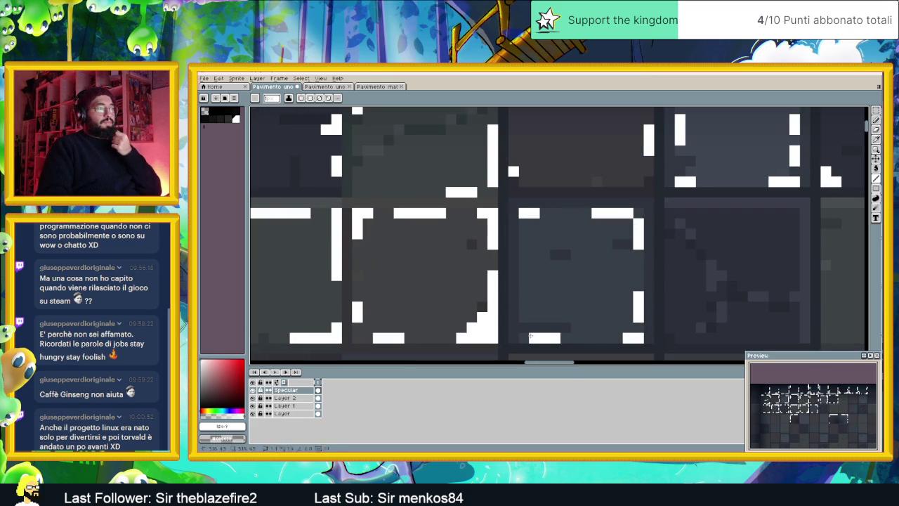
left_click_drag(523, 307, 523, 265)
Paint white L-shaped corner highlights and edge segments around the neighbouring middle tile
left_click_drag(701, 327, 507, 257)
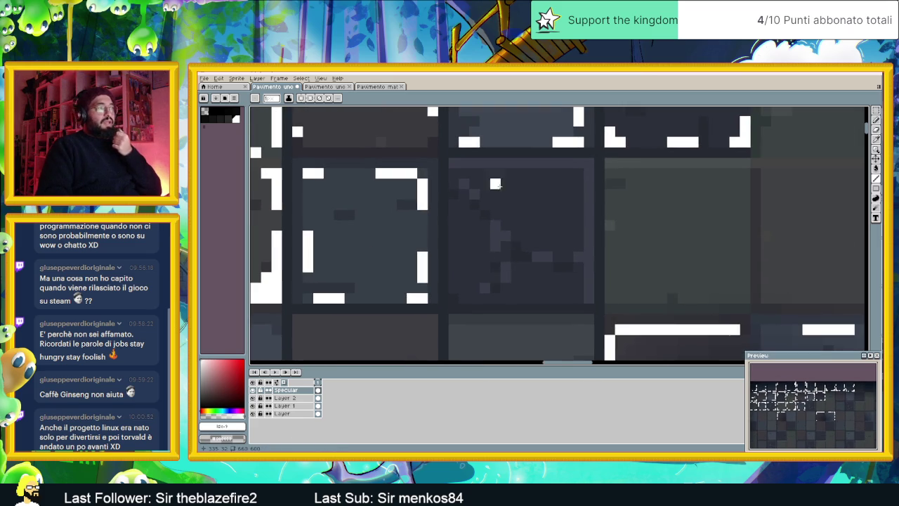
mouse_move(559, 174)
left_mouse_down()
mouse_move(578, 174)
mouse_move(578, 184)
mouse_move(568, 184)
left_mouse_up()
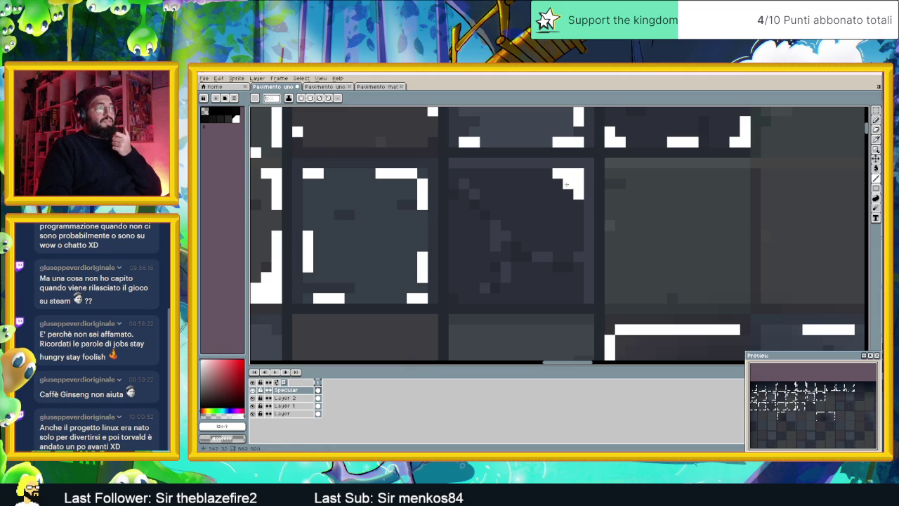
left_click_drag(453, 173, 479, 173)
left_click_drag(453, 174, 453, 187)
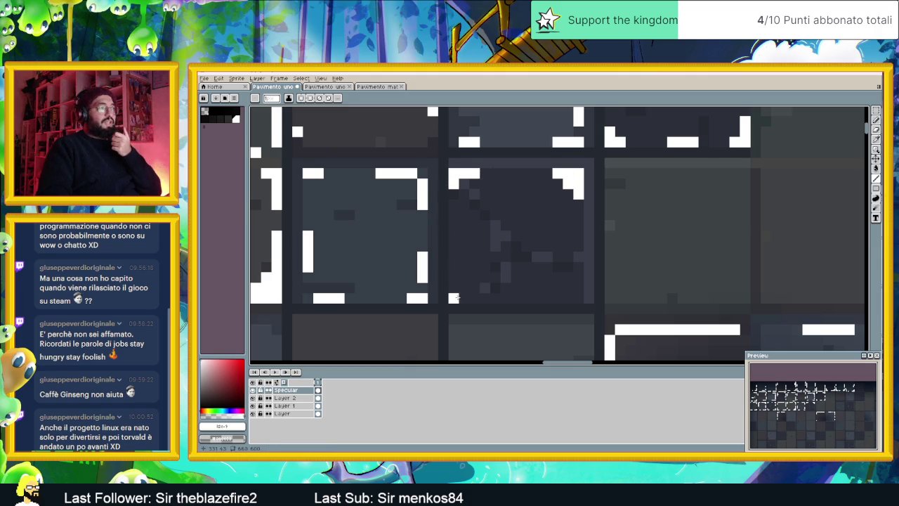
mouse_move(454, 279)
left_mouse_down()
mouse_move(454, 288)
mouse_move(475, 298)
left_mouse_up()
mouse_move(578, 276)
left_mouse_down()
mouse_move(578, 298)
mouse_move(547, 299)
left_mouse_up()
left_click_drag(579, 236, 579, 225)
left_click_drag(506, 174, 538, 173)
Add white bars along the next tile's top, left and right edges
left_click_drag(631, 173, 474, 183)
mouse_move(559, 184)
left_mouse_down()
mouse_move(587, 184)
mouse_move(582, 196)
left_mouse_up()
left_click_drag(454, 218, 454, 201)
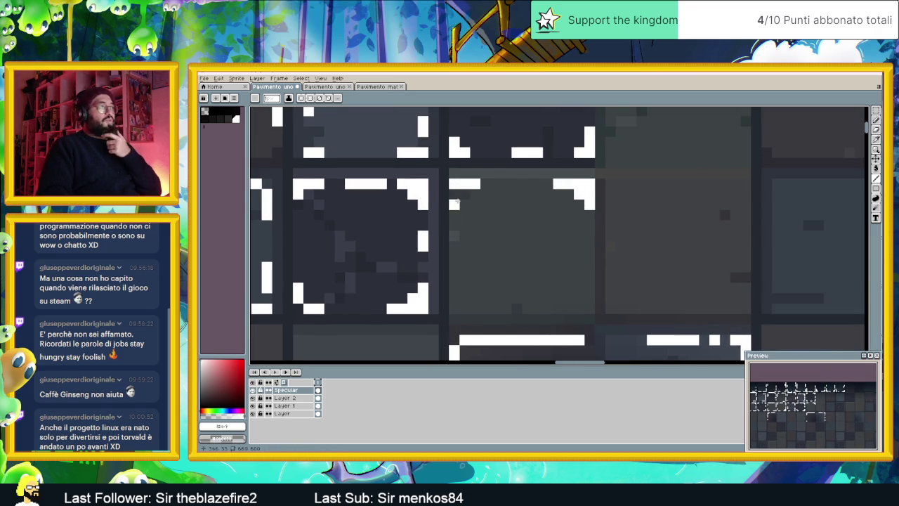
mouse_move(455, 284)
left_mouse_down()
mouse_move(455, 301)
mouse_move(473, 307)
left_mouse_up()
left_click(590, 309)
left_click_drag(590, 288, 590, 298)
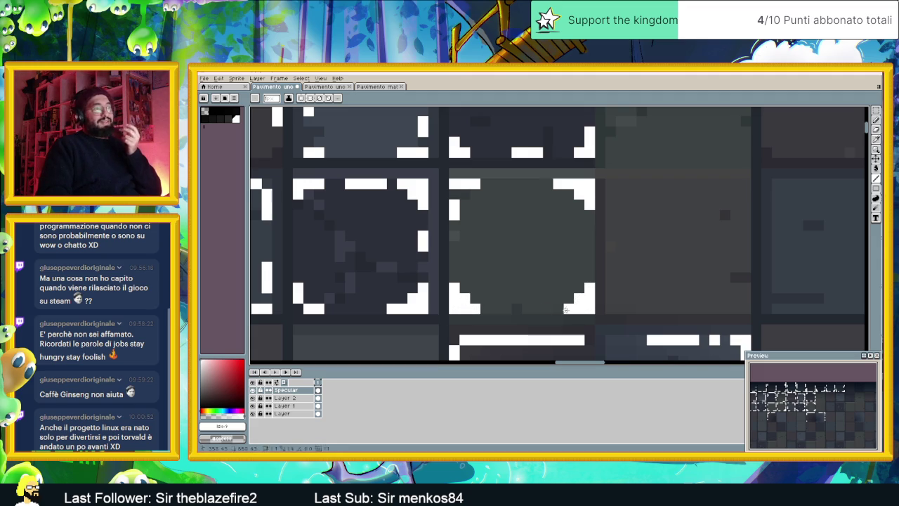
Pan to the neighbouring tiles and add a short white bar on a tile's top edge
left_click_drag(702, 267, 545, 266)
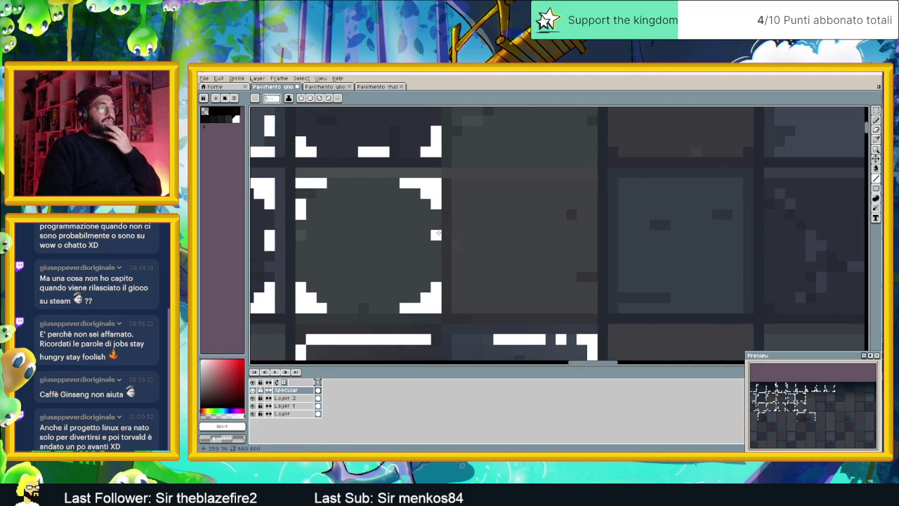
left_click_drag(373, 182, 363, 183)
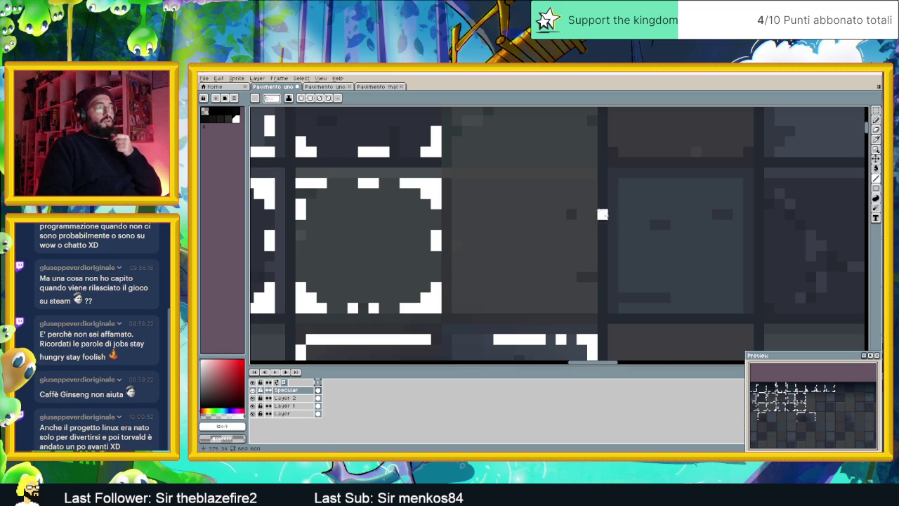
scroll(595, 177, "down", 3)
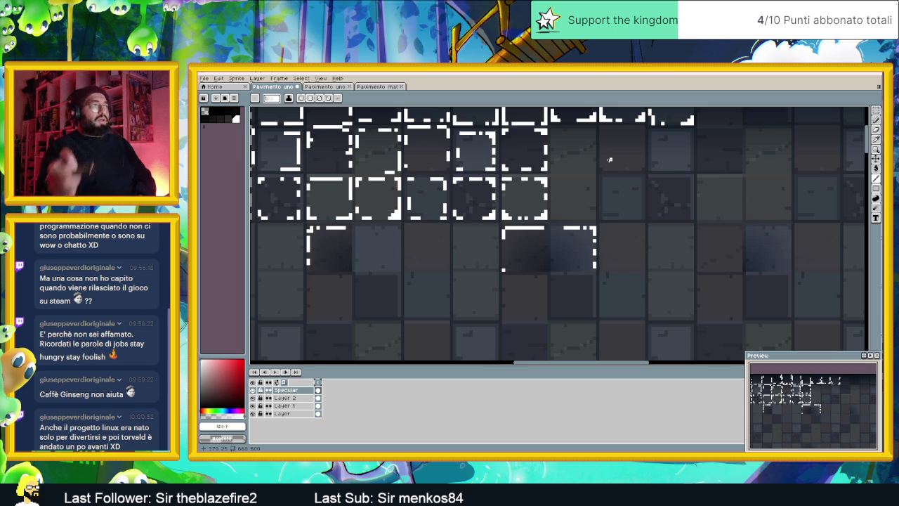
scroll(629, 153, "down", 3)
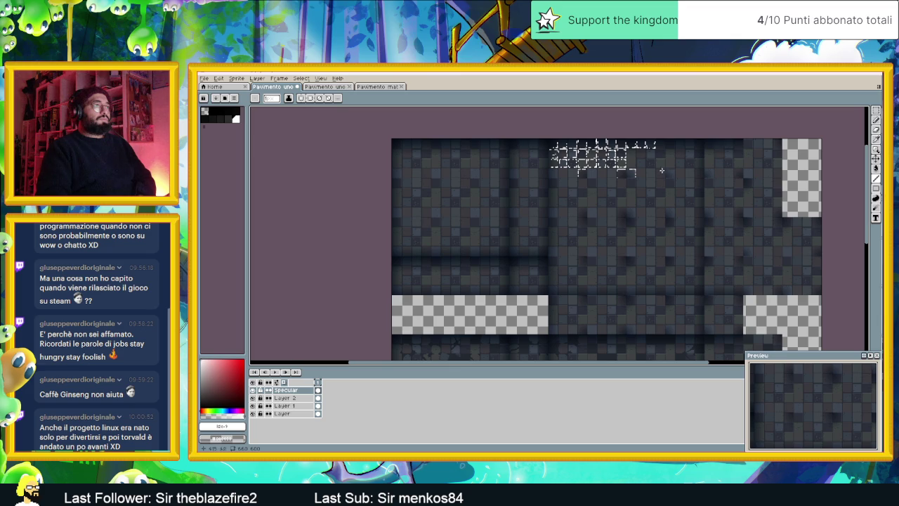
scroll(656, 165, "up", 2)
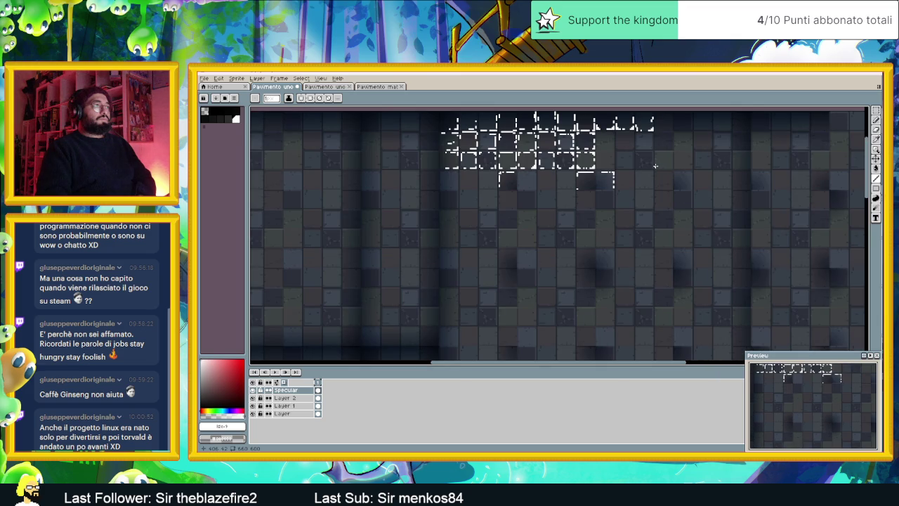
Bring the upper tile rows into view and add a short white highlight on a tile's top edge
scroll(652, 166, "down", 2)
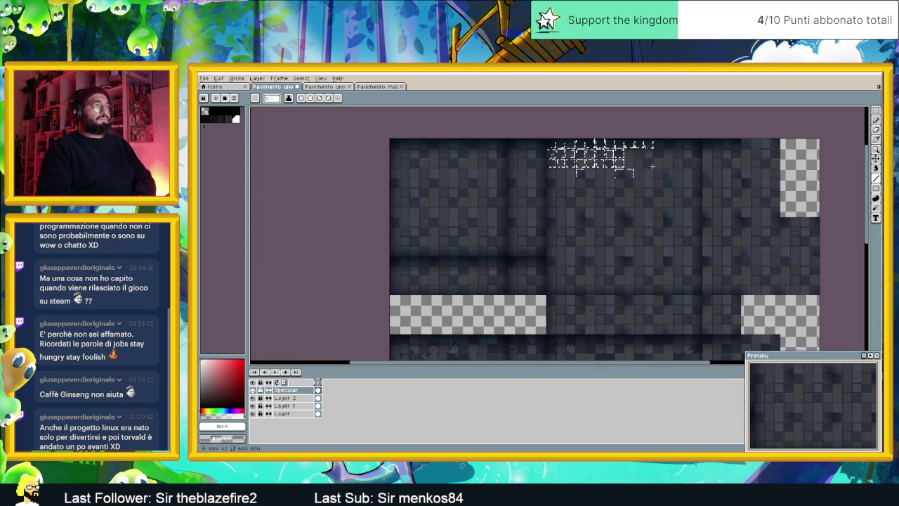
scroll(619, 171, "up", 2)
scroll(586, 176, "up", 1)
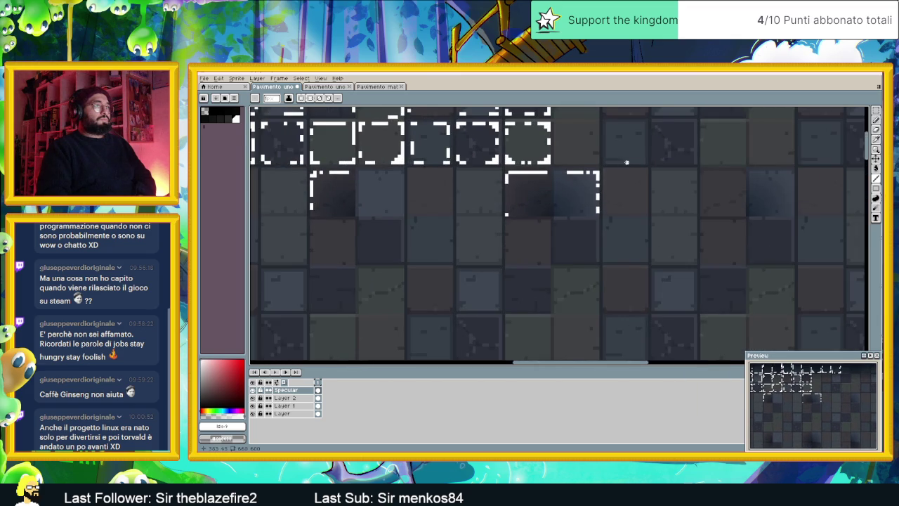
left_click_drag(602, 174, 554, 232)
scroll(510, 226, "up", 1)
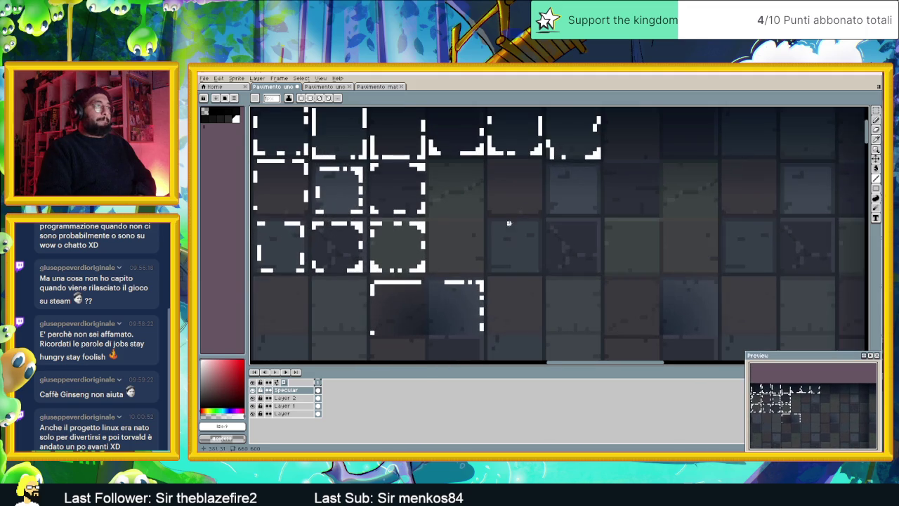
scroll(464, 181, "up", 1)
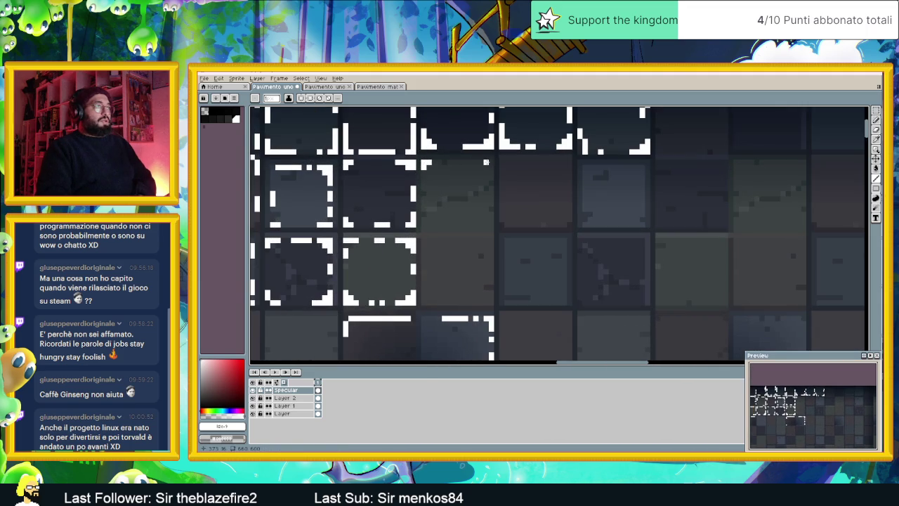
left_click_drag(453, 162, 471, 162)
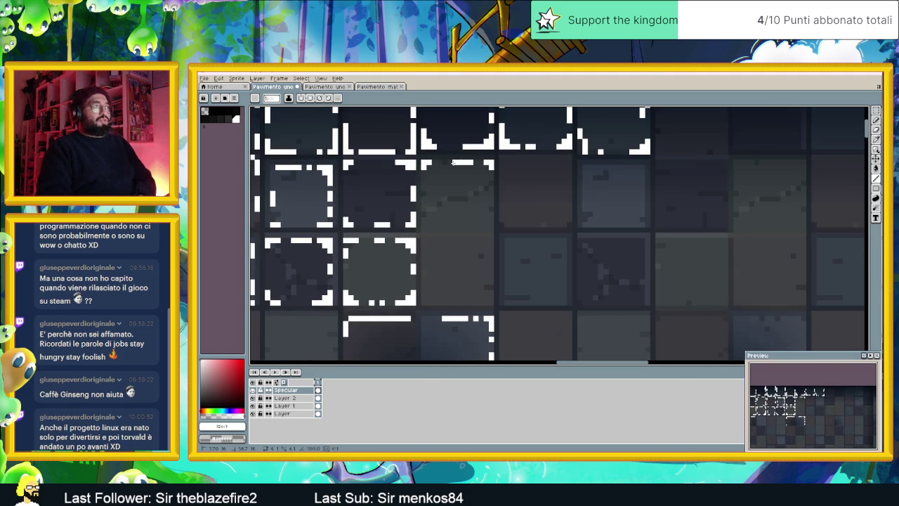
scroll(480, 178, "up", 2)
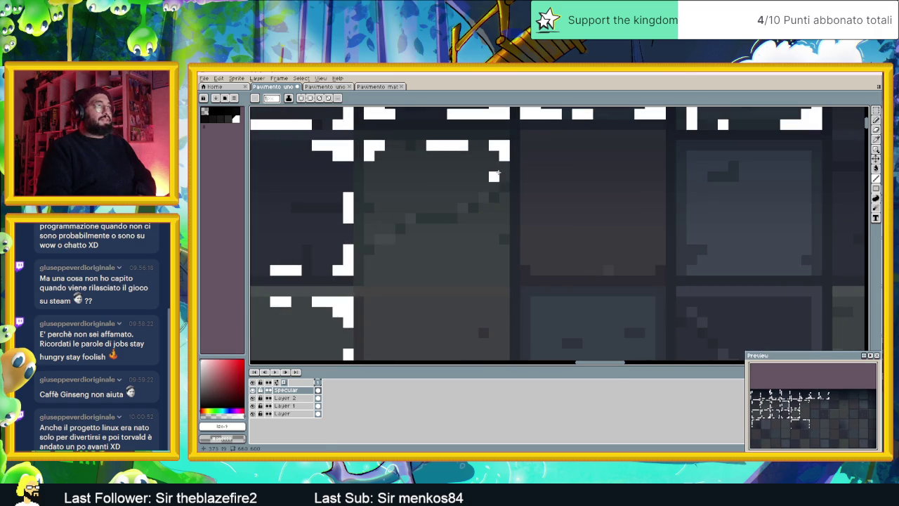
Run white highlights down the tile's right edge, along its bottom and up its left side
left_click_drag(505, 208, 505, 229)
mouse_move(504, 259)
left_mouse_down()
mouse_move(505, 283)
mouse_move(421, 281)
left_mouse_up()
left_click(369, 281)
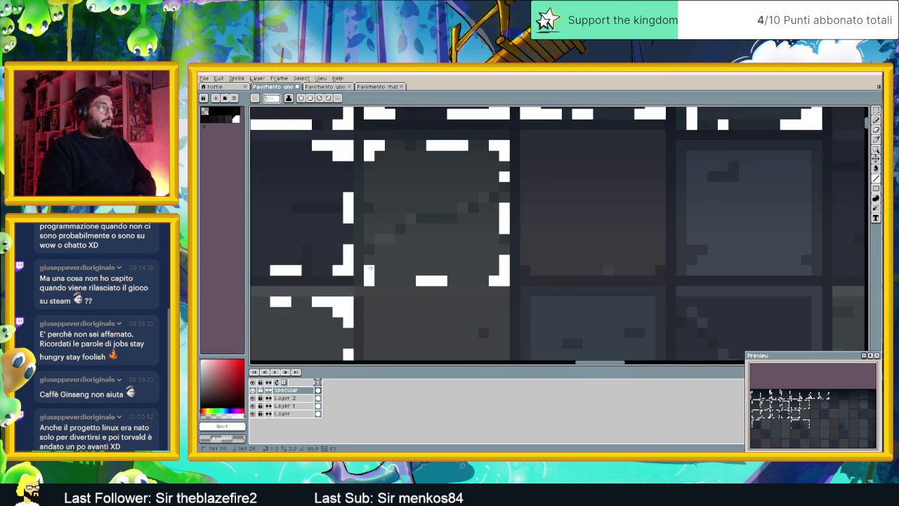
left_click(380, 280)
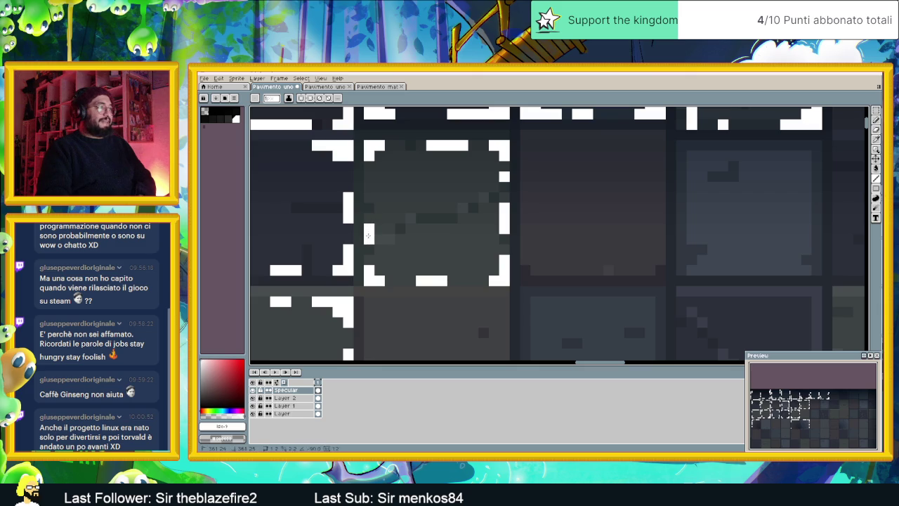
left_click_drag(368, 196, 368, 161)
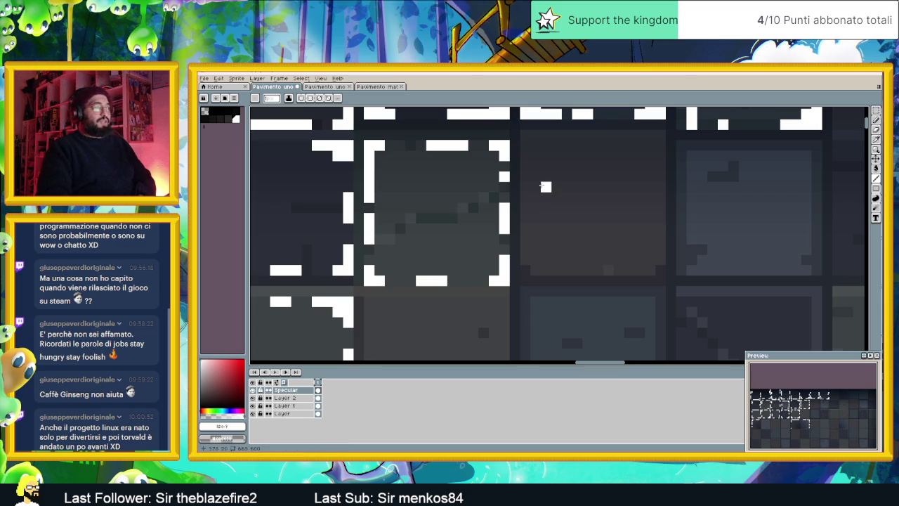
Highlight the next tile's top edge as a stepped corner and add a diagonal dash inside a tile
mouse_move(526, 135)
left_mouse_down()
mouse_move(551, 135)
mouse_move(530, 163)
left_mouse_up()
mouse_move(595, 135)
left_mouse_down()
mouse_move(605, 135)
mouse_move(583, 135)
mouse_move(661, 136)
mouse_move(668, 172)
mouse_move(650, 177)
left_mouse_up()
key("ctrl+z")
key("ctrl+z")
left_click_drag(494, 177, 484, 198)
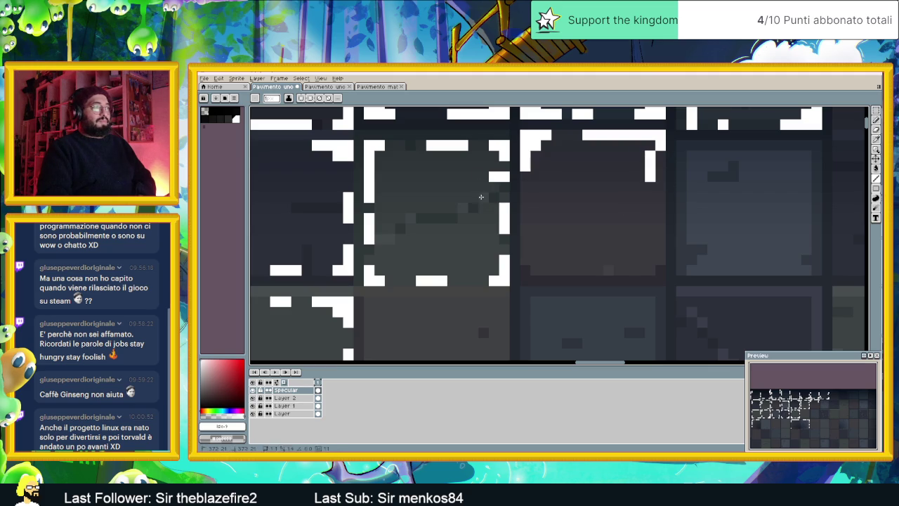
scroll(655, 197, "down", 3)
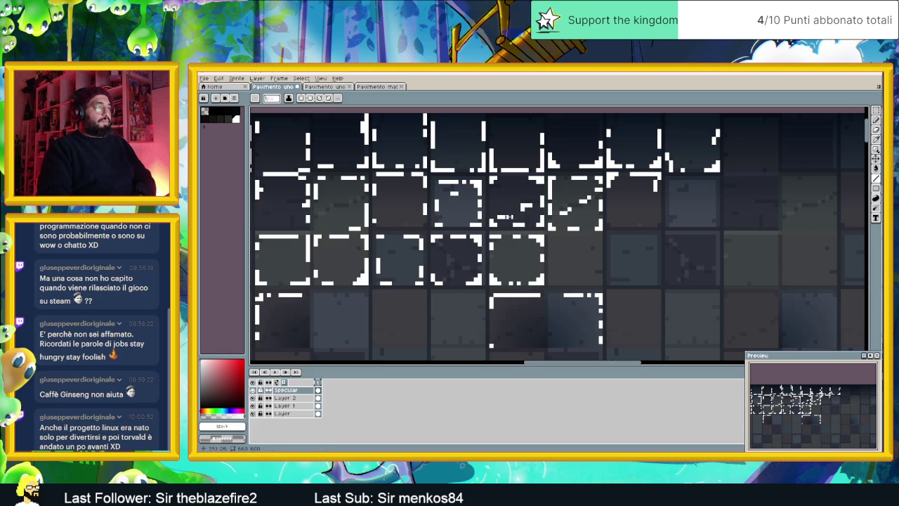
left_click_drag(355, 206, 334, 211)
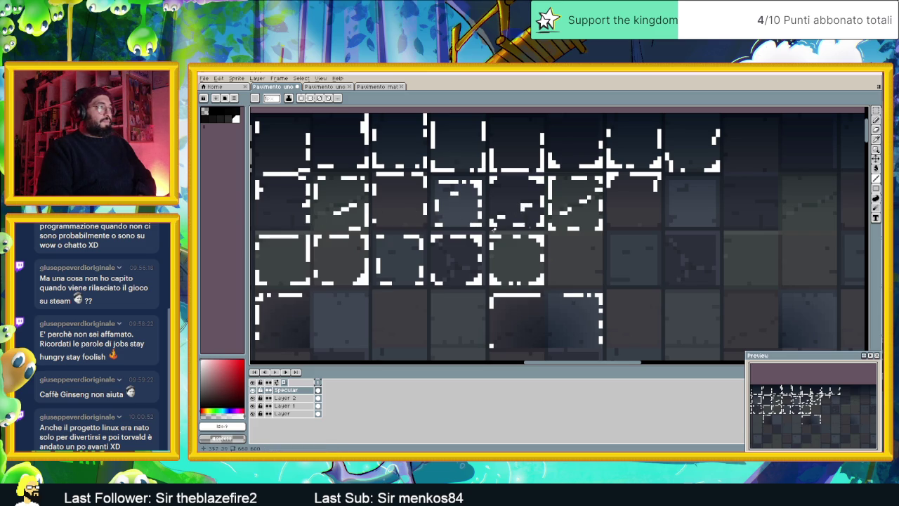
Draw a white diagonal highlight streak across a tile's interior
scroll(460, 233, "down", 1)
scroll(460, 232, "down", 1)
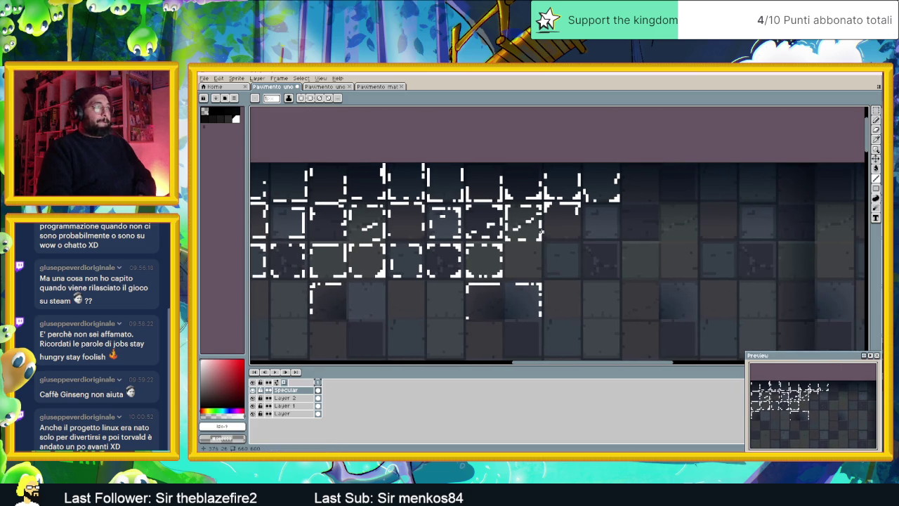
scroll(541, 232, "up", 1)
scroll(541, 232, "up", 1)
left_click_drag(420, 219, 449, 244)
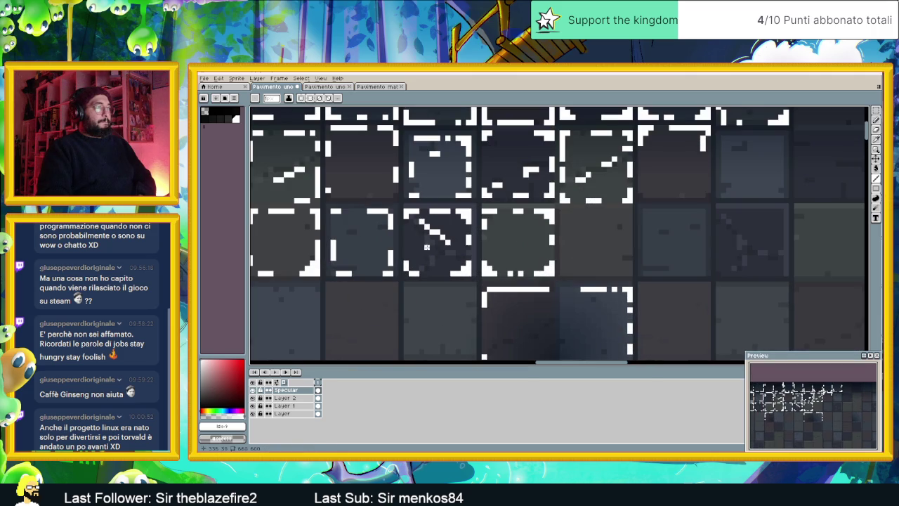
Add white highlights along two tiles' top edges, stepping down the right corner
scroll(455, 261, "down", 1)
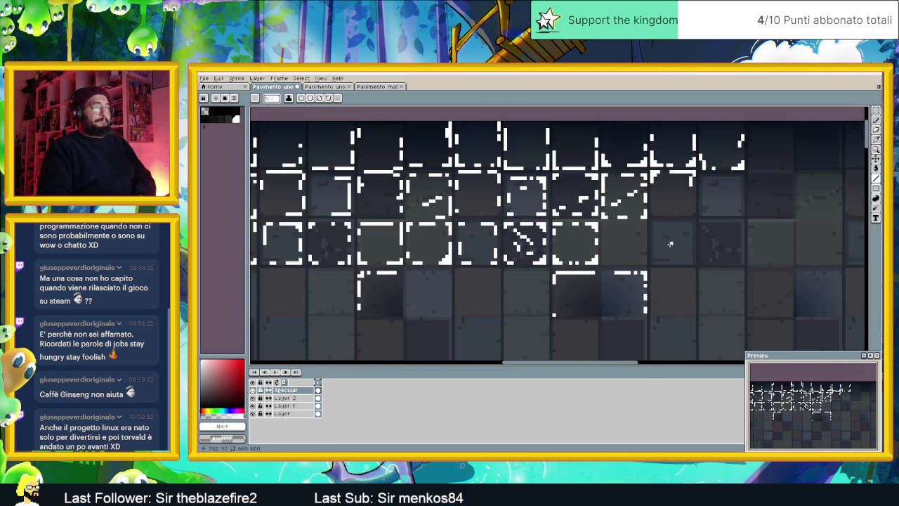
scroll(455, 261, "down", 1)
scroll(485, 211, "up", 2)
scroll(485, 209, "up", 1)
mouse_move(469, 214)
left_mouse_down()
mouse_move(504, 214)
mouse_move(470, 245)
left_mouse_up()
mouse_move(561, 214)
left_mouse_down()
mouse_move(597, 214)
mouse_move(602, 238)
left_mouse_up()
left_click(594, 225)
mouse_move(602, 318)
left_mouse_down()
mouse_move(603, 340)
mouse_move(581, 340)
left_mouse_up()
Finish the tile with a white bottom-corner L, left-edge and bottom-edge highlights and single edge pixels
mouse_move(469, 318)
left_mouse_down()
mouse_move(469, 340)
mouse_move(492, 340)
left_mouse_up()
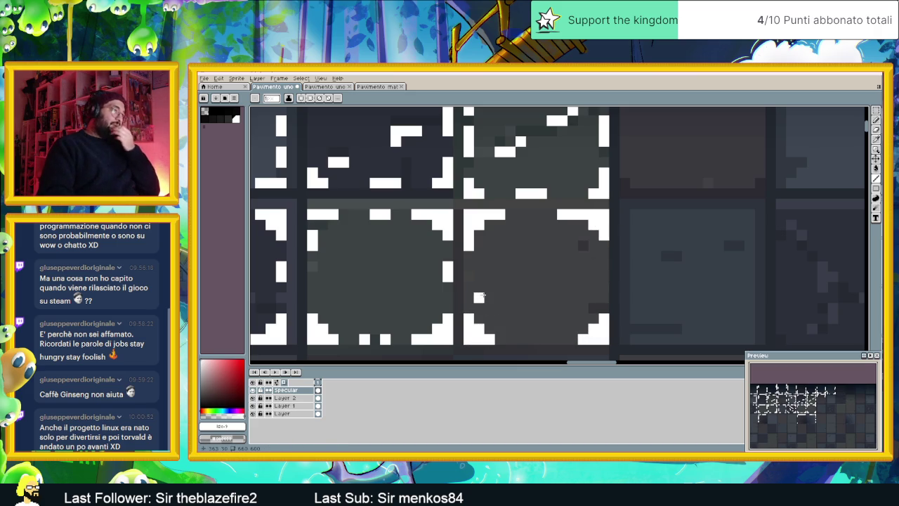
left_click_drag(469, 287, 469, 264)
left_click(521, 339)
left_click_drag(521, 340, 553, 340)
left_click(522, 214)
left_click(532, 215)
left_click(594, 267)
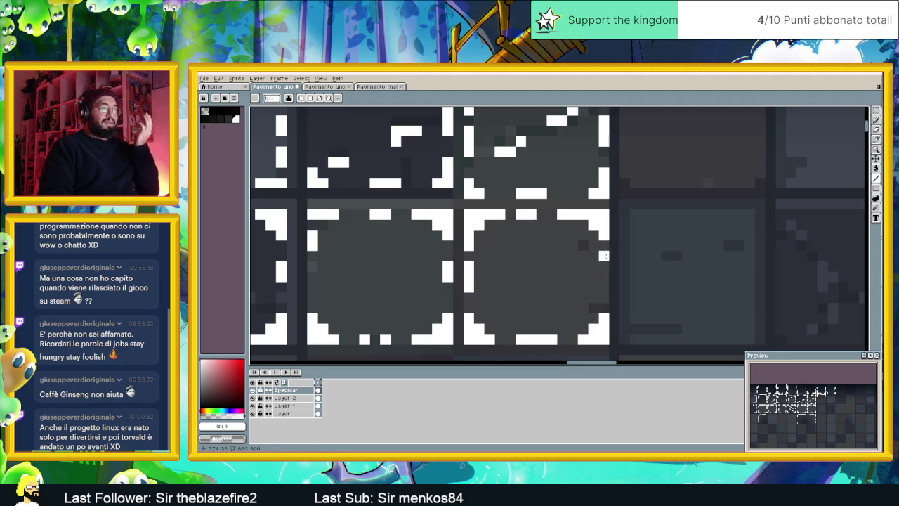
scroll(697, 278, "down", 1)
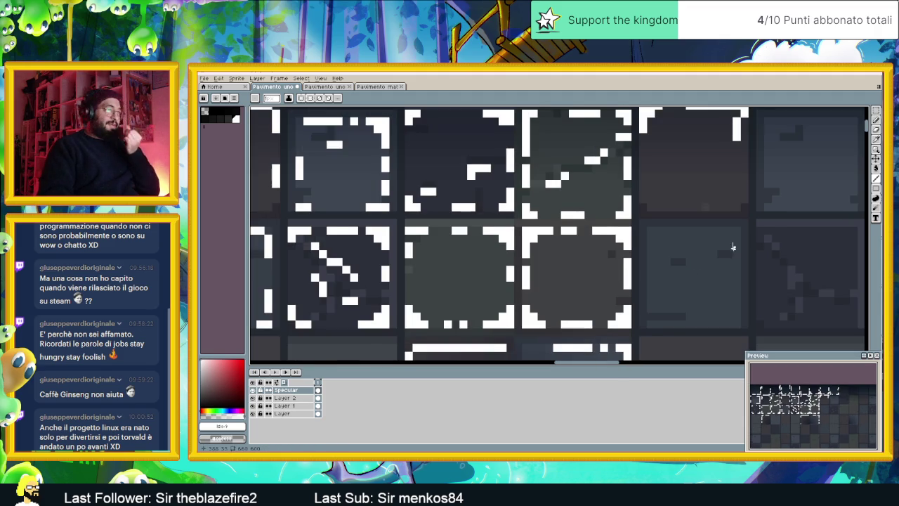
scroll(753, 246, "right", 2)
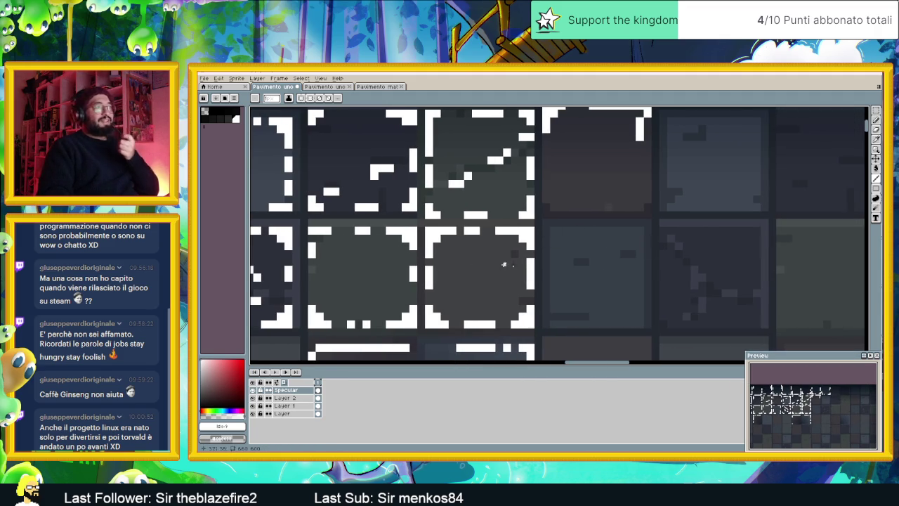
scroll(565, 273, "down", 1)
scroll(570, 272, "down", 1)
scroll(652, 269, "down", 1)
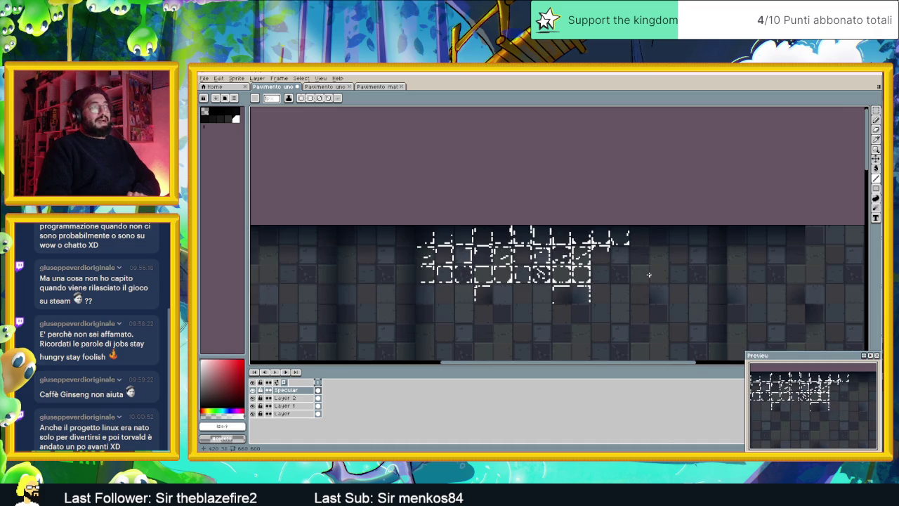
Zoom in and frame a tile with white highlights on its left side, top-right corner and both sides
scroll(646, 275, "up", 1)
scroll(635, 248, "up", 1)
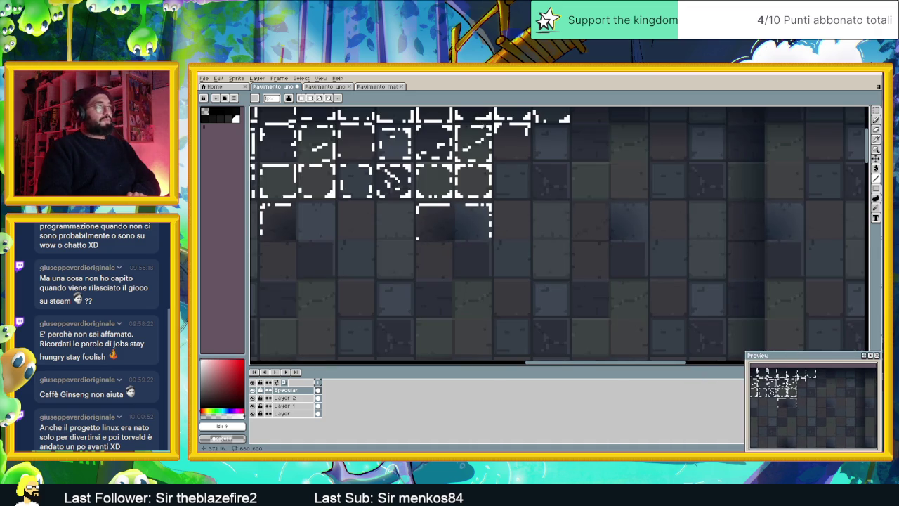
scroll(478, 124, "up", 1)
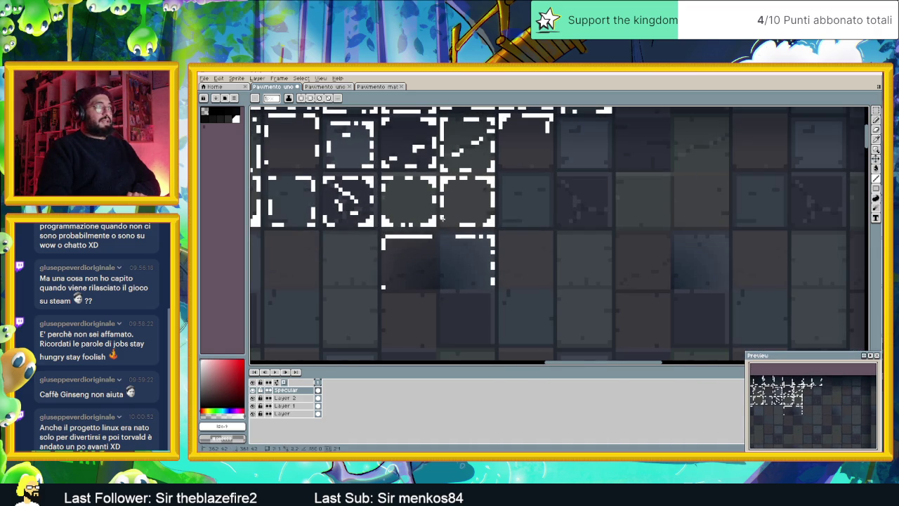
scroll(585, 202, "up", 1)
scroll(471, 219, "up", 1)
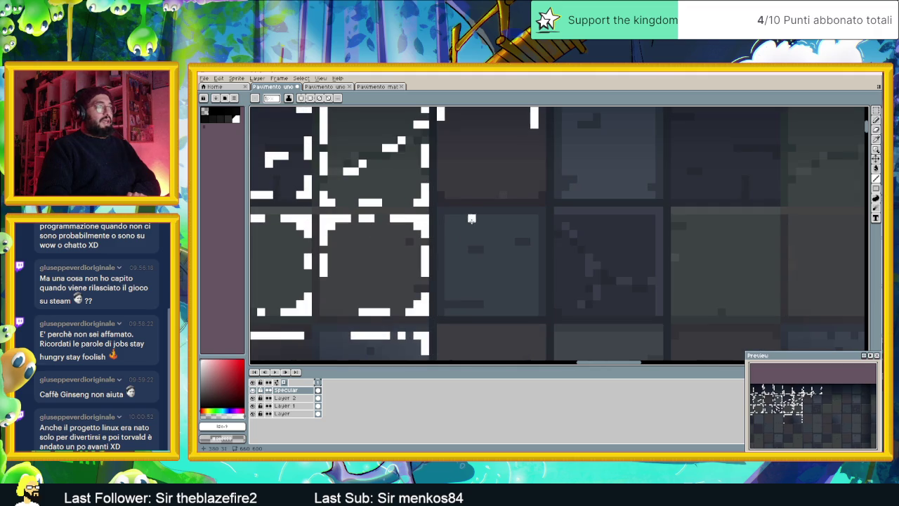
mouse_move(448, 218)
left_mouse_down()
mouse_move(449, 232)
mouse_move(468, 219)
left_mouse_up()
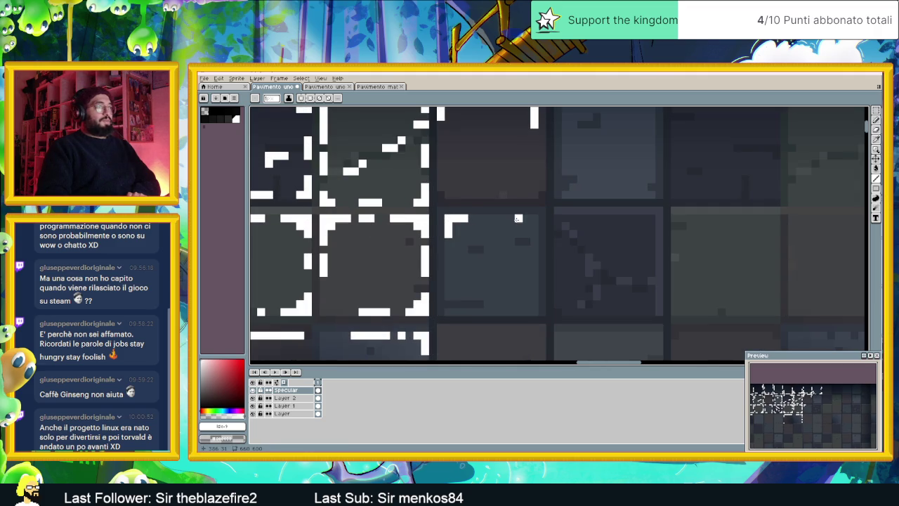
left_click_drag(530, 219, 530, 224)
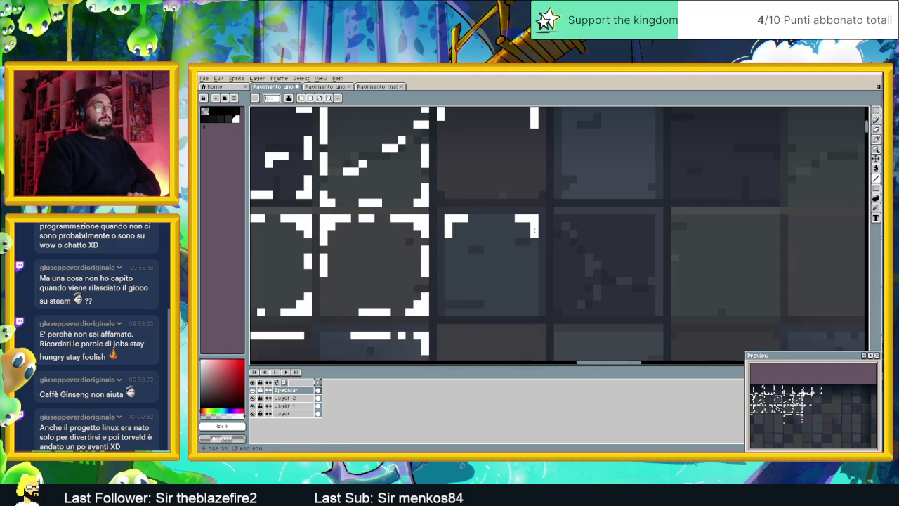
left_click_drag(448, 272, 448, 291)
mouse_move(534, 270)
left_mouse_down()
mouse_move(534, 315)
mouse_move(453, 311)
left_mouse_up()
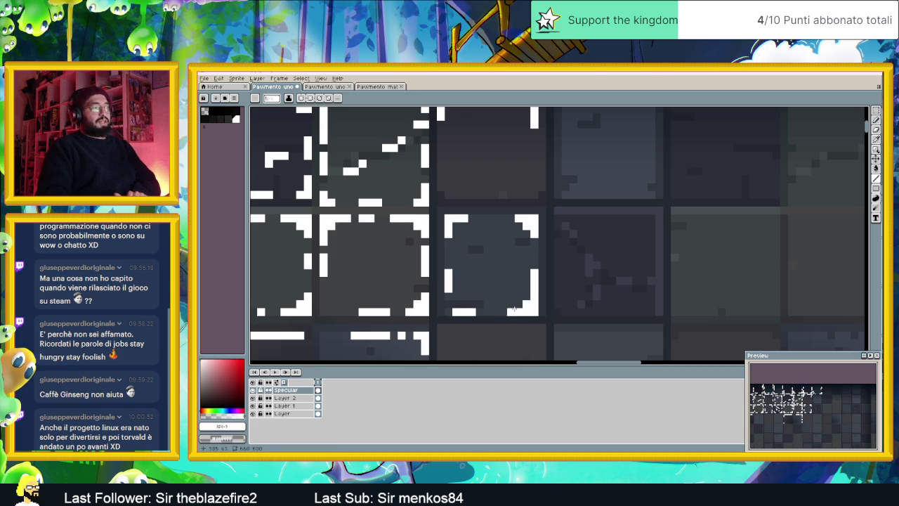
Highlight the next tile's top-right corner, top edge, left side, bottom and right edge in white
mouse_move(619, 218)
left_mouse_down()
mouse_move(644, 218)
mouse_move(651, 232)
left_mouse_up()
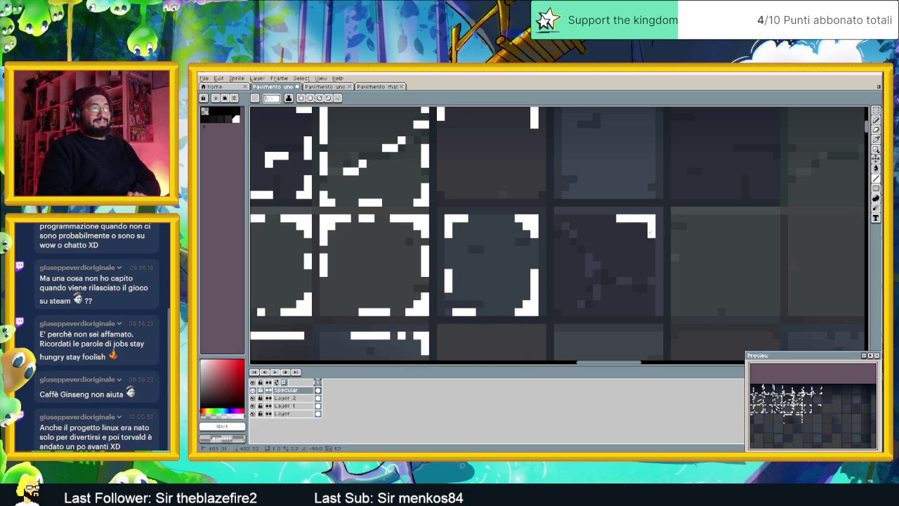
mouse_move(576, 218)
left_mouse_down()
mouse_move(562, 218)
mouse_move(559, 229)
left_mouse_up()
mouse_move(557, 265)
left_mouse_down()
mouse_move(558, 299)
mouse_move(594, 312)
mouse_move(651, 312)
mouse_move(652, 246)
left_mouse_up()
left_click_drag(738, 264, 697, 264)
scroll(697, 264, "down", 2)
scroll(462, 264, "up", 2)
Add white corner and edge highlights to the middle-right tile, then zoom out to check the sprite
mouse_move(461, 264)
left_mouse_down()
mouse_move(464, 284)
mouse_move(383, 286)
left_mouse_up()
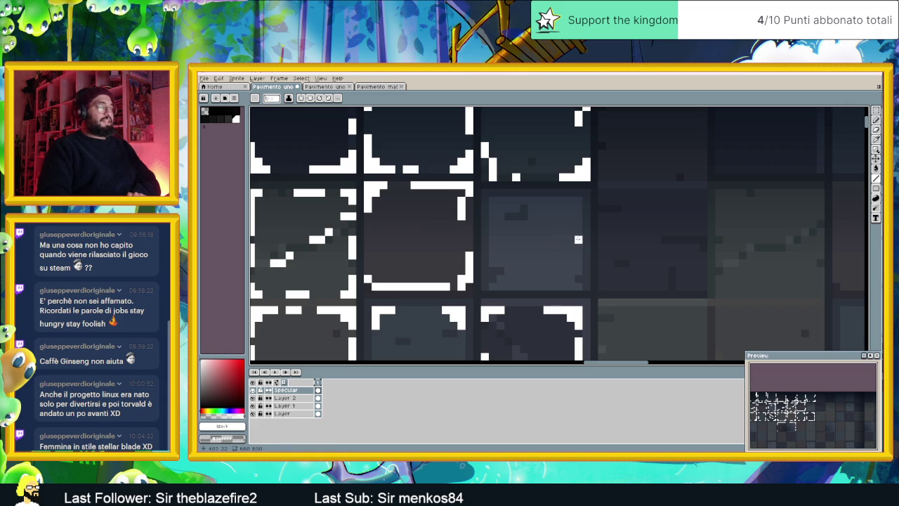
mouse_move(553, 201)
left_mouse_down()
mouse_move(577, 200)
mouse_move(576, 216)
left_mouse_up()
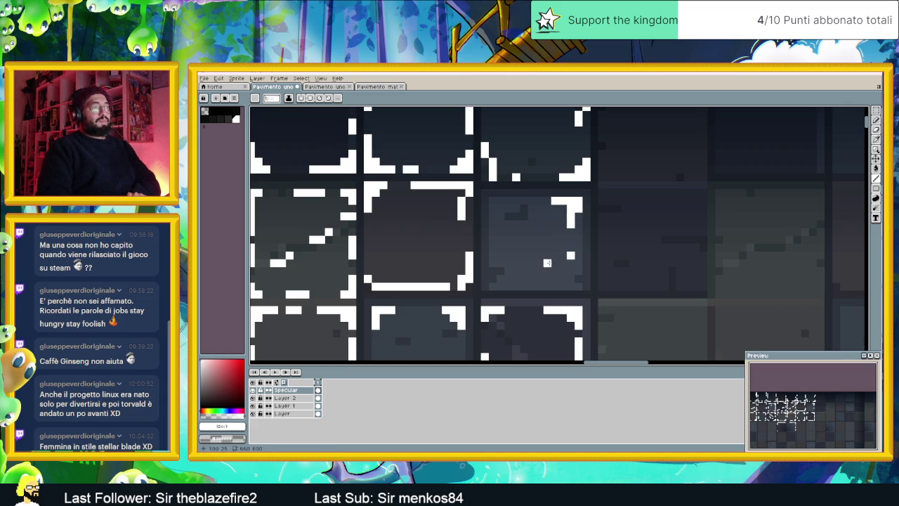
mouse_move(578, 245)
left_mouse_down()
mouse_move(577, 263)
mouse_move(545, 286)
mouse_move(490, 286)
mouse_move(492, 254)
left_mouse_up()
left_click_drag(492, 211, 492, 198)
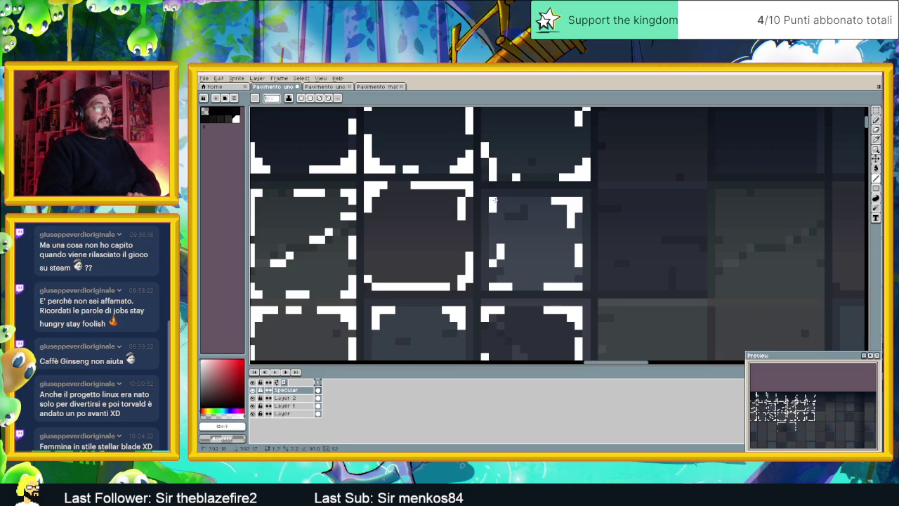
scroll(696, 247, "down", 1)
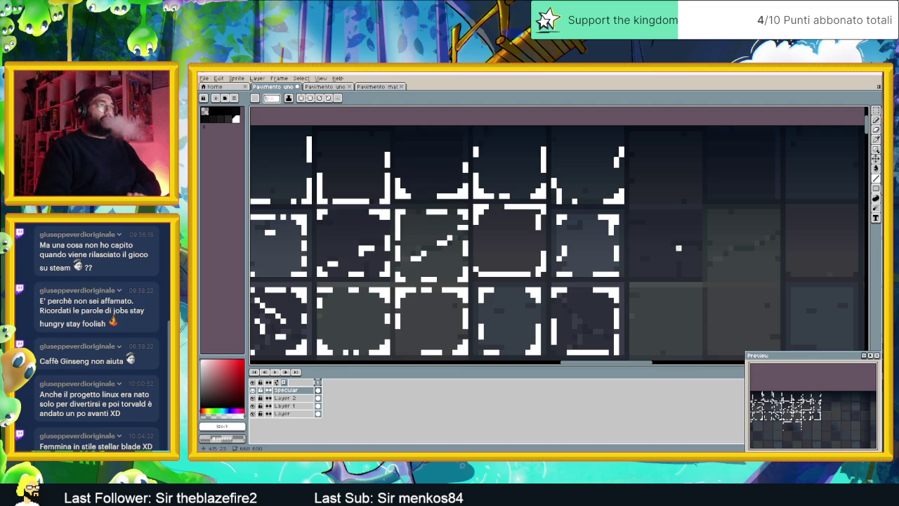
scroll(679, 248, "down", 1)
scroll(679, 249, "down", 1)
scroll(679, 254, "down", 2)
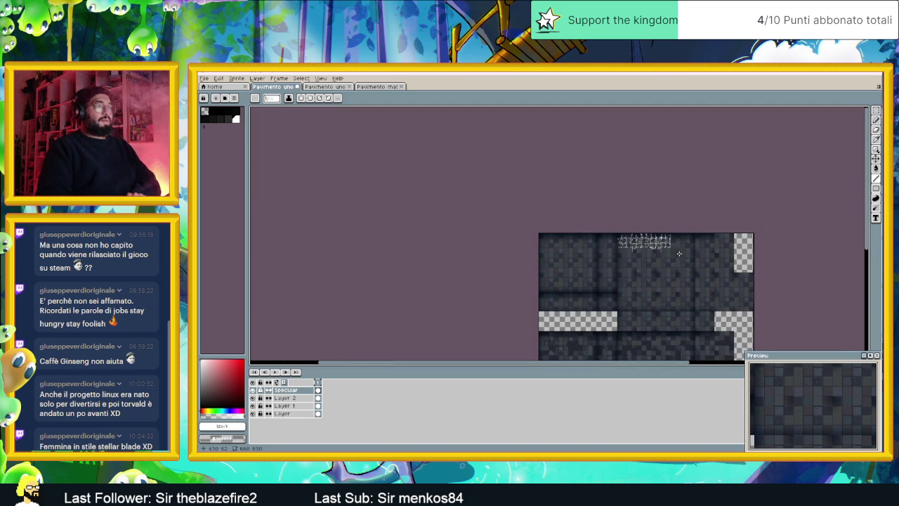
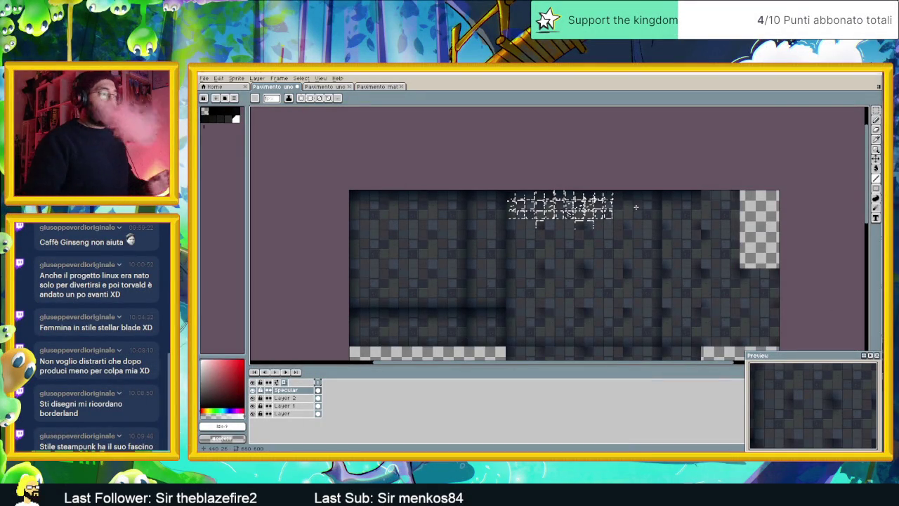
Draw white vertical highlight lines along the edge of another stone floor tile
scroll(629, 202, "up", 1)
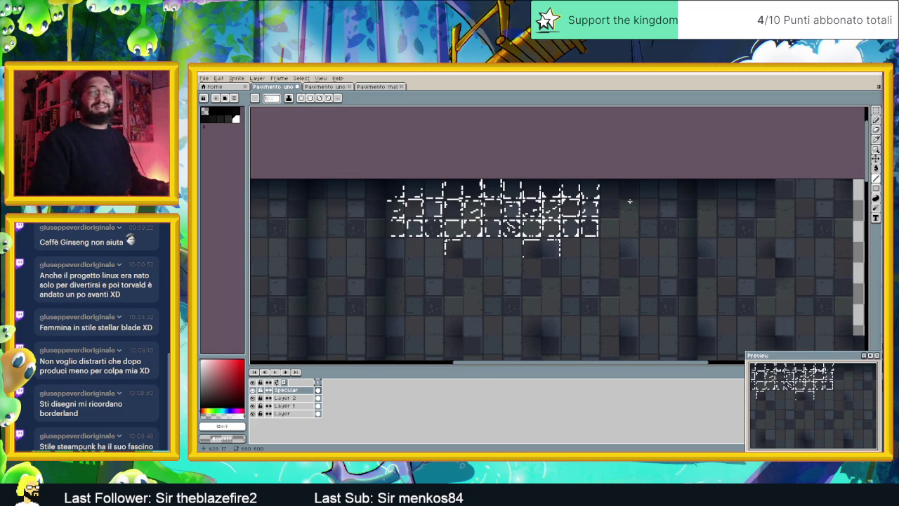
scroll(561, 183, "up", 1)
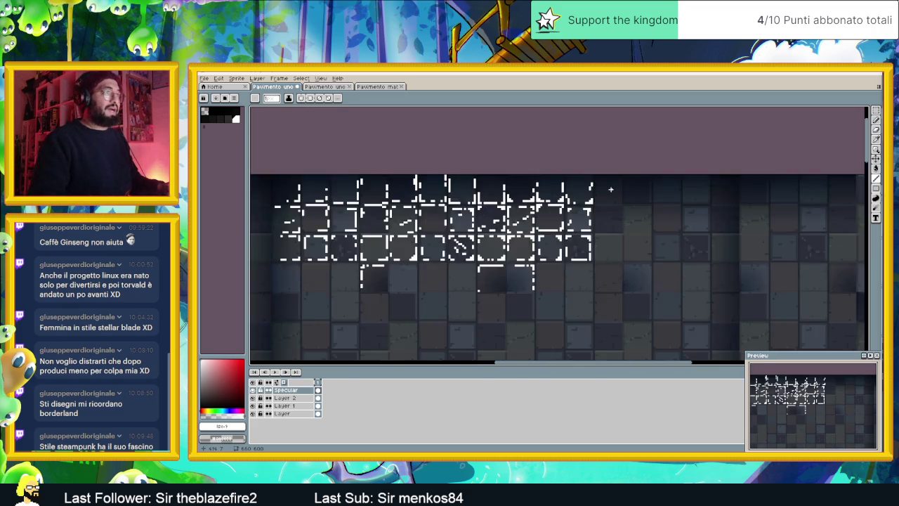
scroll(577, 181, "up", 1)
scroll(593, 179, "up", 1)
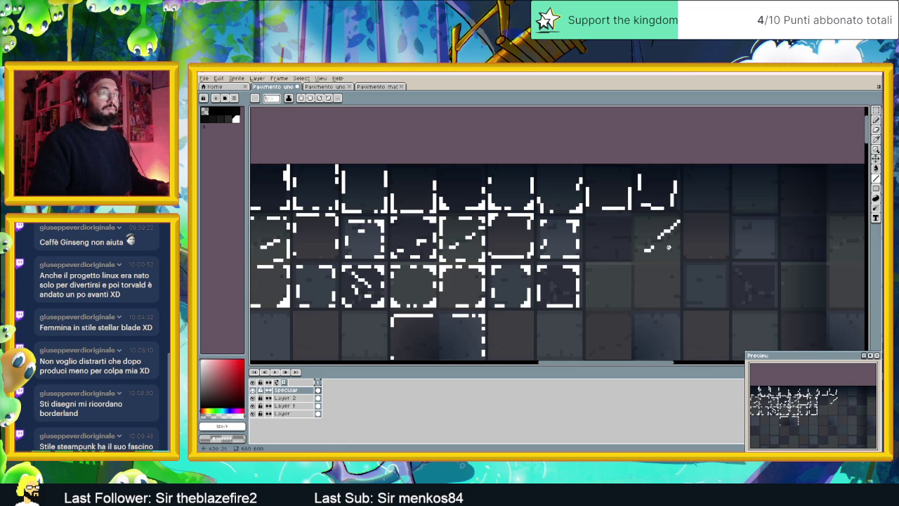
left_click_drag(678, 239, 676, 257)
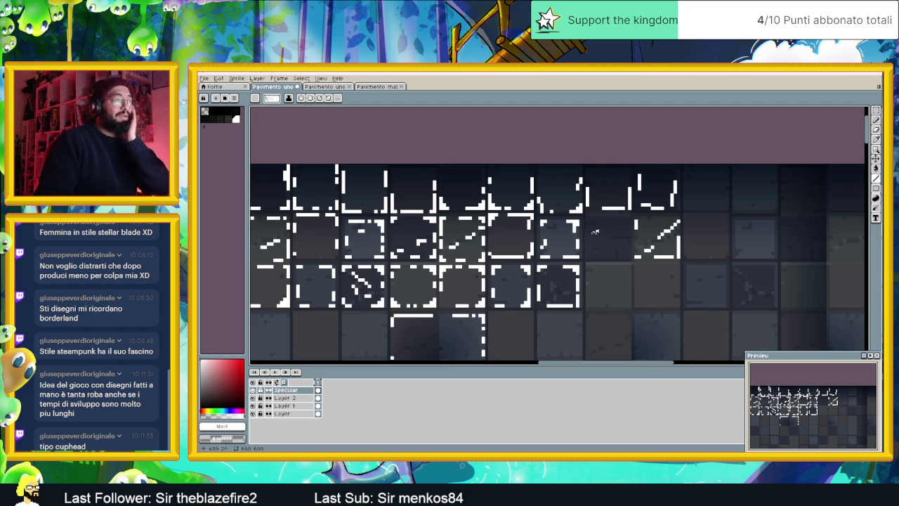
scroll(590, 225, "up", 1)
mouse_move(637, 220)
left_mouse_down()
mouse_move(637, 259)
mouse_move(587, 262)
mouse_move(590, 226)
left_mouse_up()
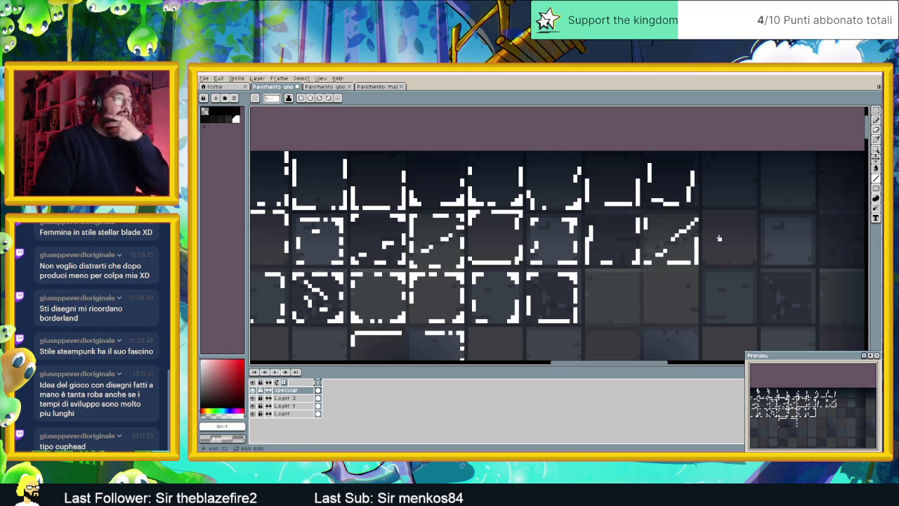
scroll(535, 263, "down", 1)
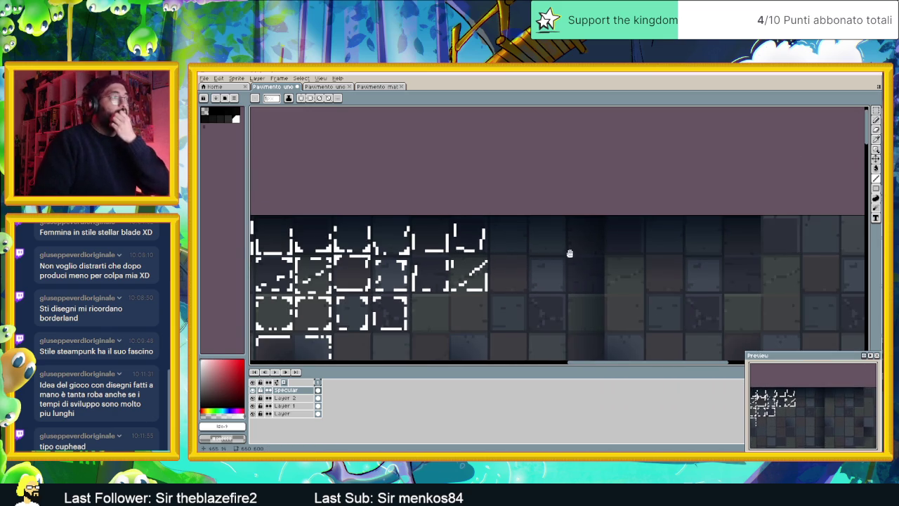
Draw L-shaped white highlights along the left and bottom edges of the next second-row tiles
scroll(619, 228, "up", 1)
left_click_drag(608, 193, 608, 215)
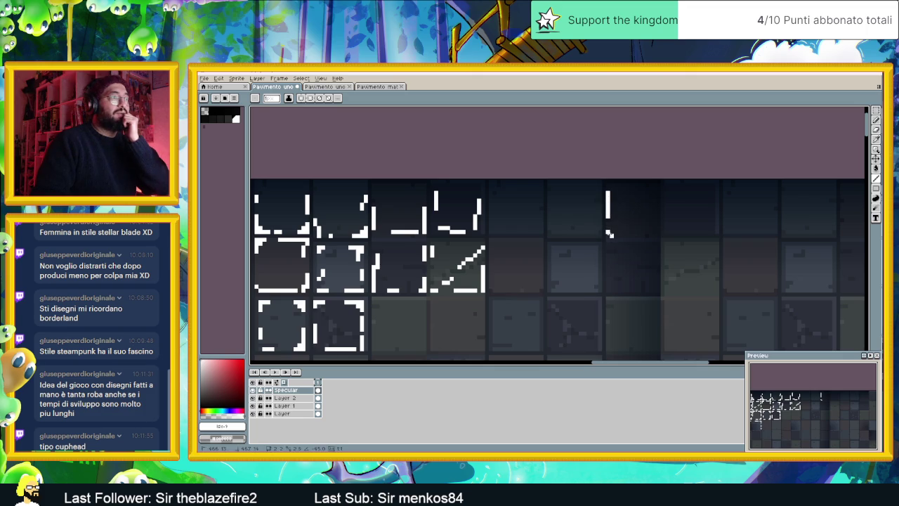
left_click_drag(619, 235, 634, 236)
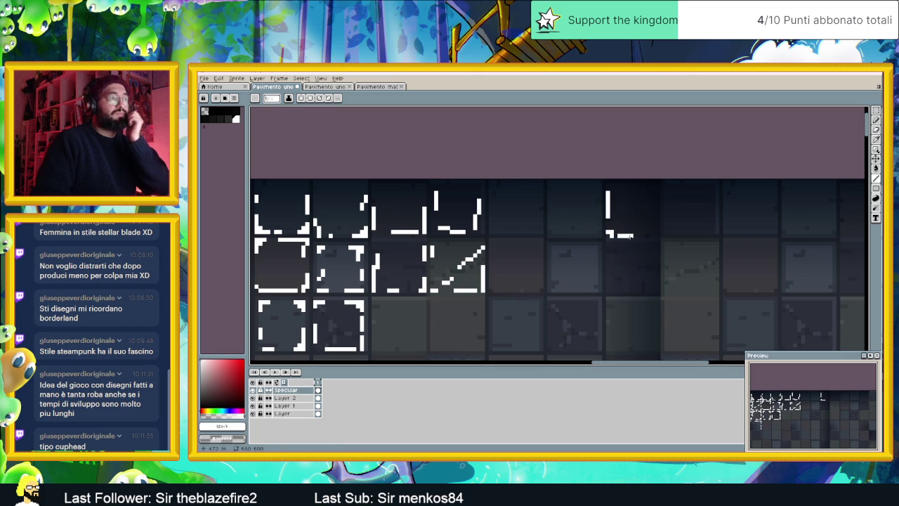
left_click_drag(490, 209, 525, 229)
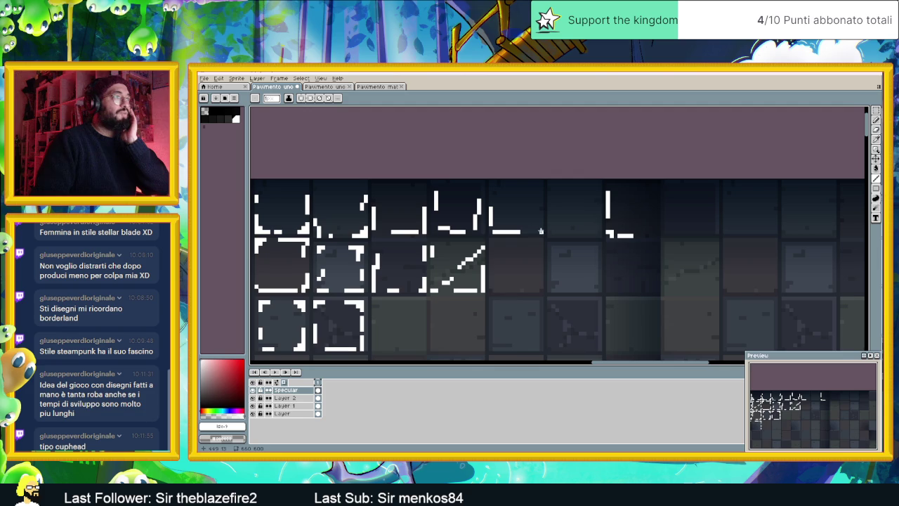
mouse_move(550, 211)
left_mouse_down()
mouse_move(551, 235)
mouse_move(597, 235)
mouse_move(600, 215)
mouse_move(550, 196)
left_mouse_up()
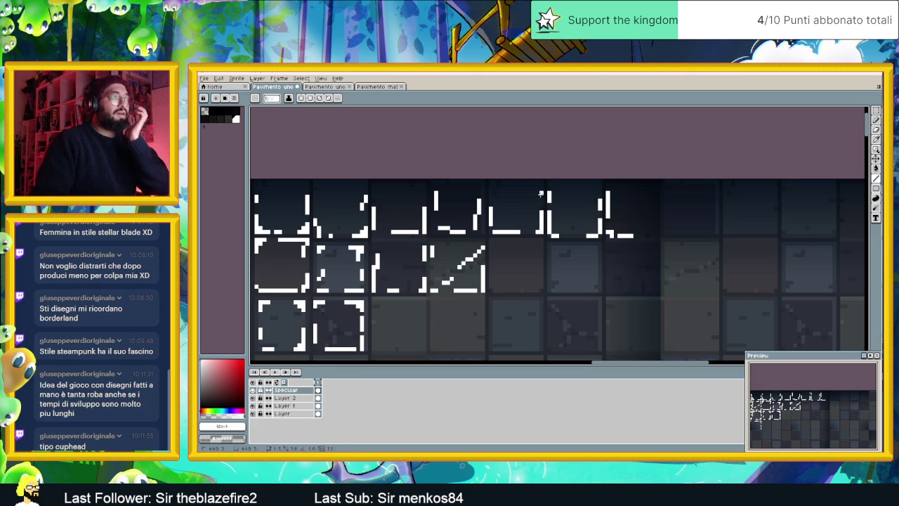
Highlight the top and right edges of the last two second-row tiles, with corner pixels
scroll(477, 253, "up", 2)
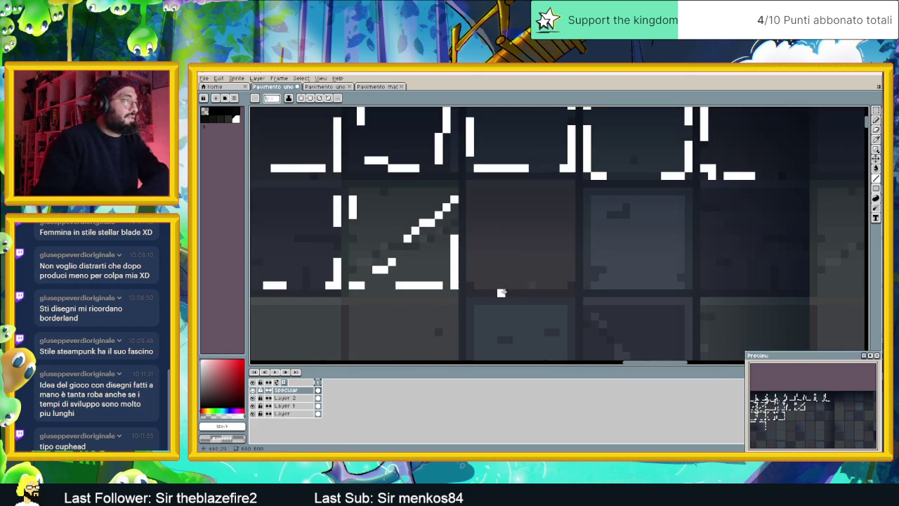
mouse_move(470, 182)
left_mouse_down()
mouse_move(470, 202)
mouse_move(529, 184)
left_mouse_up()
left_click_drag(447, 184, 397, 184)
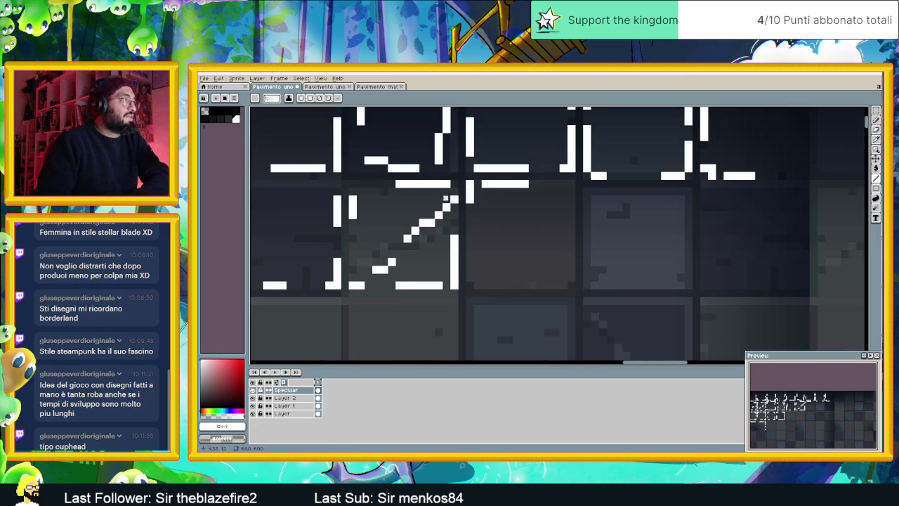
mouse_move(546, 192)
left_mouse_down()
mouse_move(574, 191)
mouse_move(563, 266)
mouse_move(545, 284)
mouse_move(483, 285)
mouse_move(470, 254)
left_mouse_up()
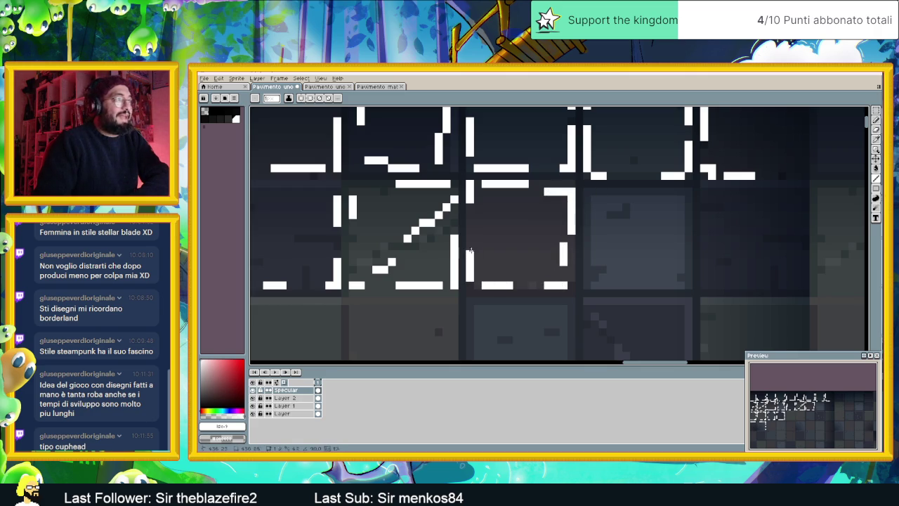
mouse_move(681, 203)
left_mouse_down()
mouse_move(681, 286)
mouse_move(595, 266)
mouse_move(593, 249)
mouse_move(603, 275)
mouse_move(595, 208)
left_mouse_up()
left_click(595, 285)
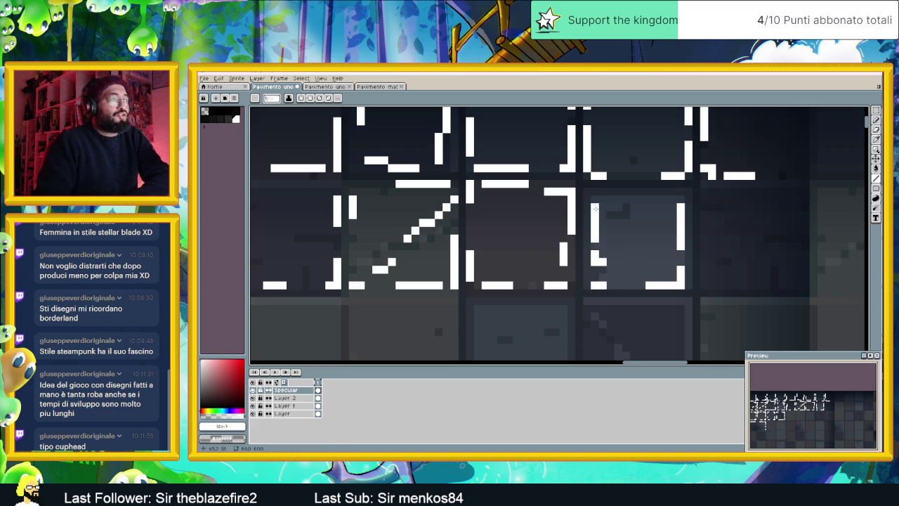
left_click(673, 277)
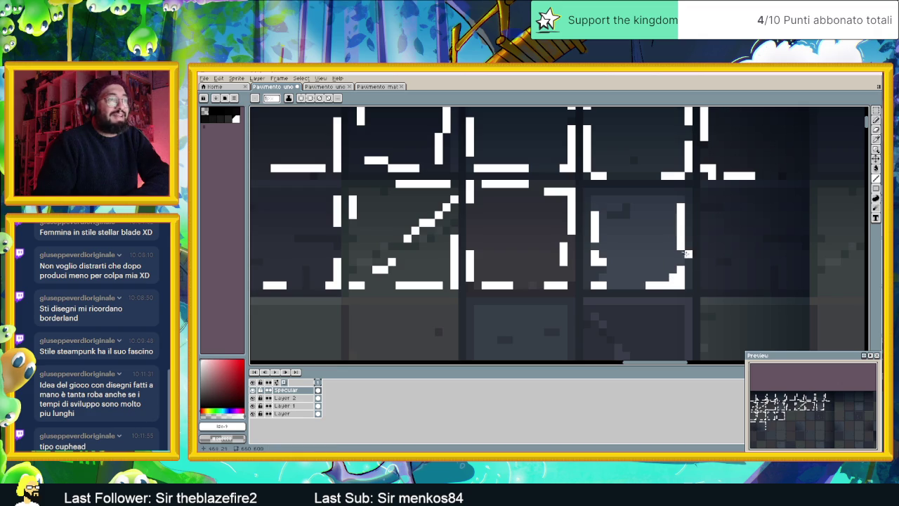
mouse_move(704, 219)
left_mouse_down()
mouse_move(703, 267)
mouse_move(747, 280)
mouse_move(769, 270)
left_mouse_up()
scroll(770, 286, "down", 1)
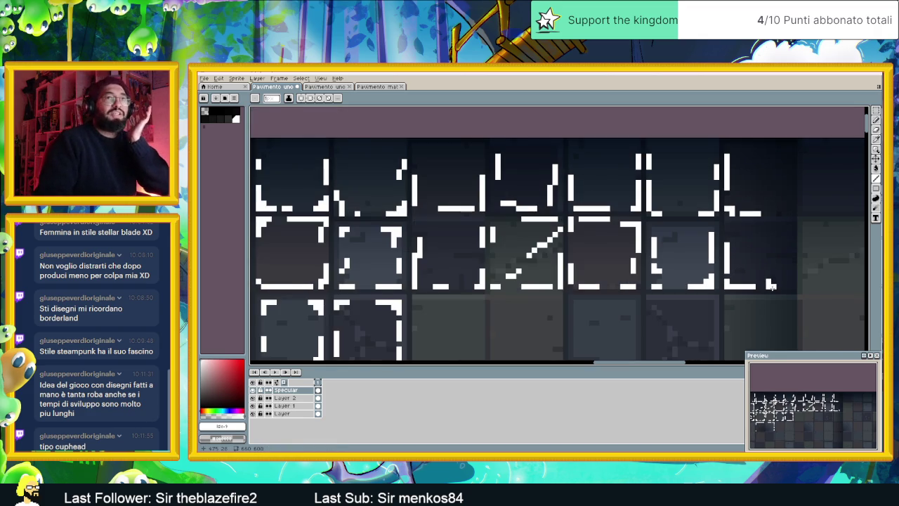
scroll(770, 289, "down", 1)
scroll(770, 288, "down", 1)
scroll(763, 299, "down", 1)
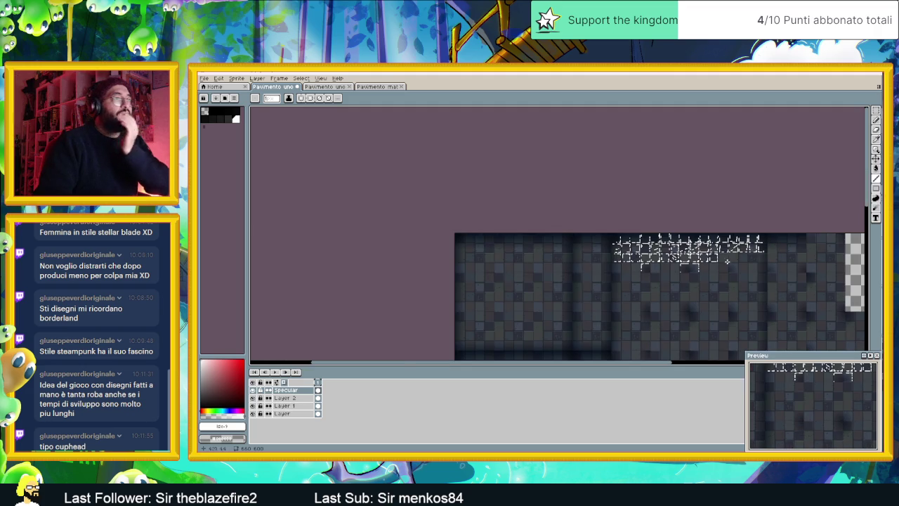
Draw white left, bottom and top-right highlights on the first third-row tile
scroll(728, 262, "up", 3)
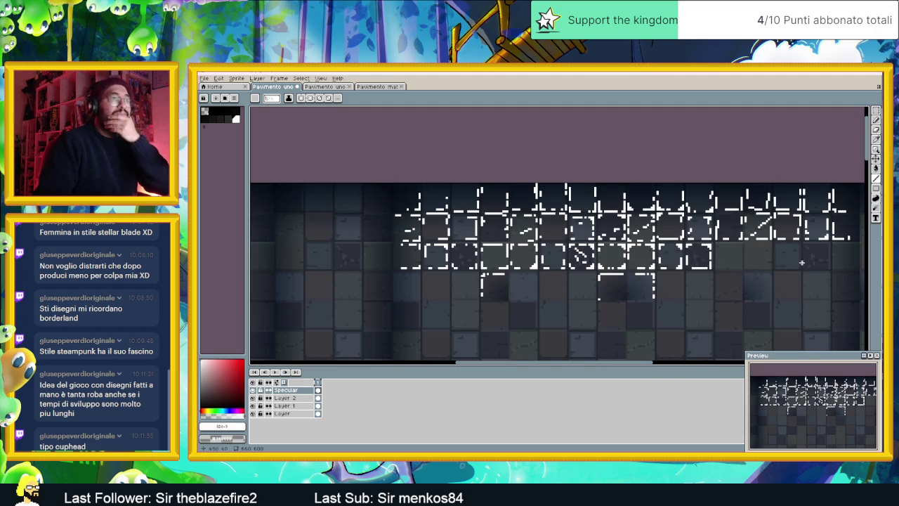
left_click_drag(797, 263, 701, 261)
scroll(696, 255, "up", 1)
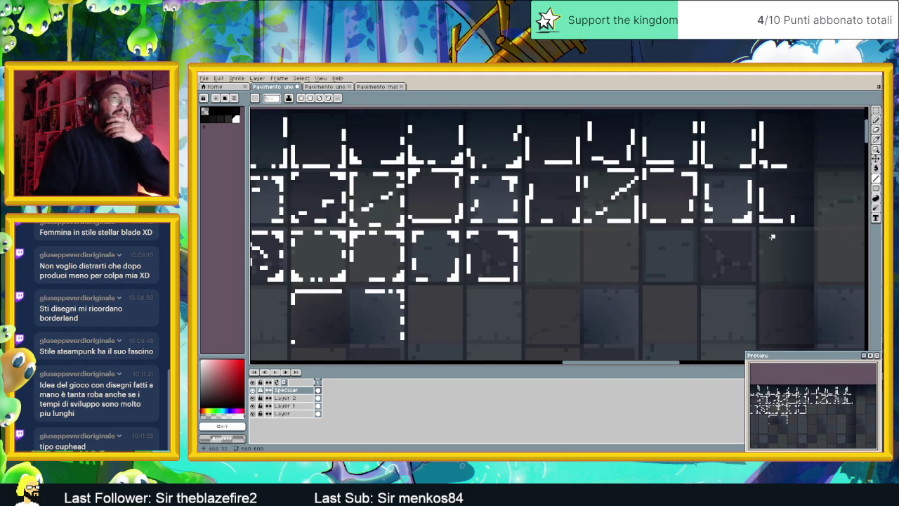
scroll(772, 237, "up", 1)
left_click_drag(758, 235, 759, 255)
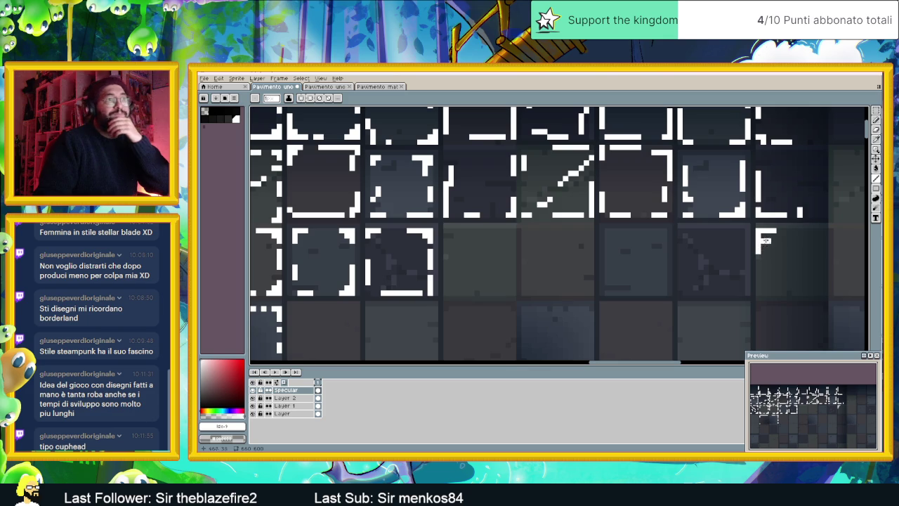
mouse_move(758, 272)
left_mouse_down()
mouse_move(770, 293)
mouse_move(805, 292)
left_mouse_up()
left_click_drag(788, 231, 803, 231)
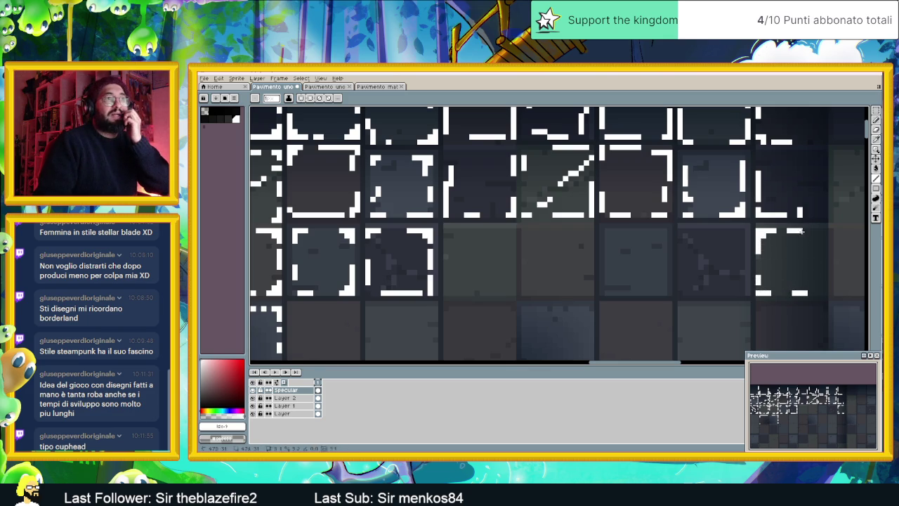
Add short white edge and crack highlights to the neighbouring third-row tiles
mouse_move(741, 230)
left_mouse_down()
mouse_move(715, 231)
mouse_move(743, 250)
left_mouse_up()
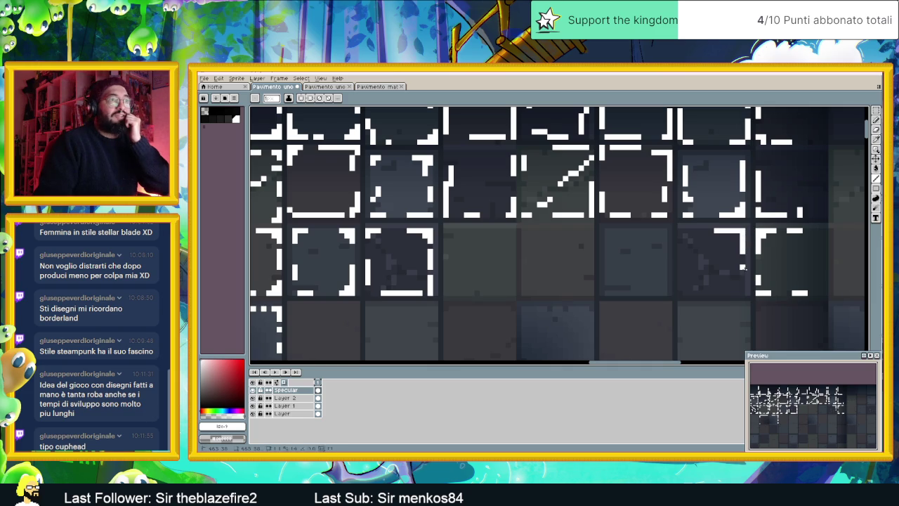
left_click_drag(743, 283, 744, 292)
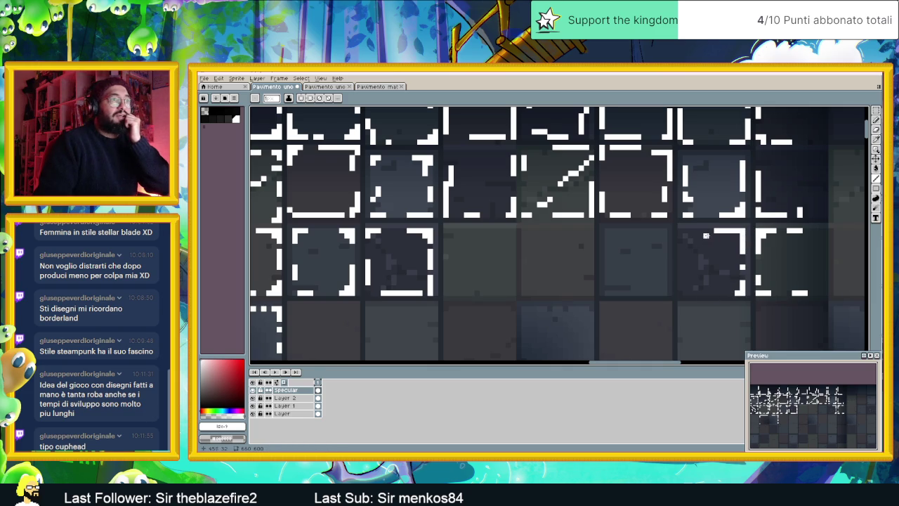
left_click_drag(695, 241, 707, 260)
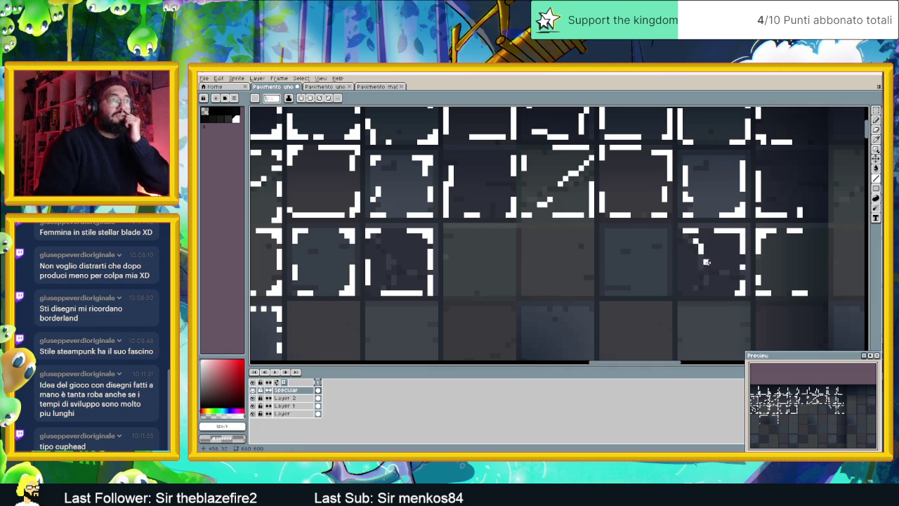
left_click_drag(715, 292, 701, 293)
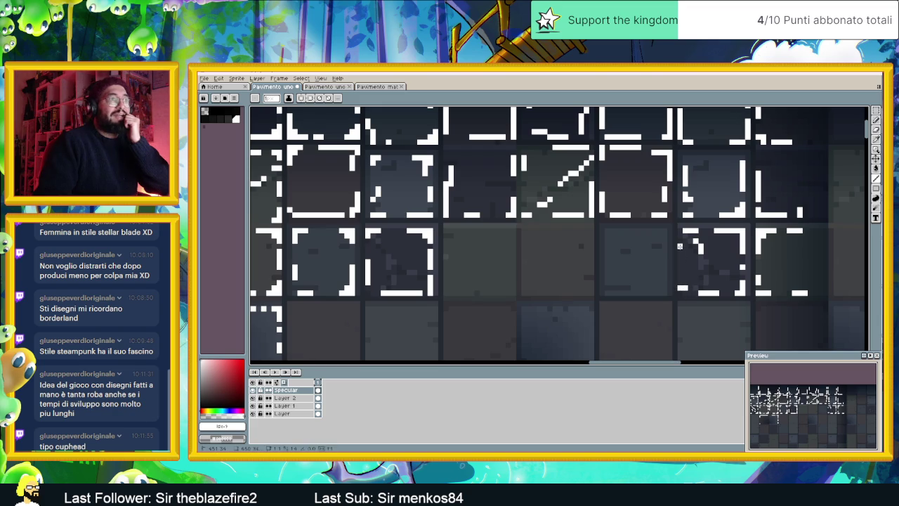
left_click_drag(663, 228, 664, 289)
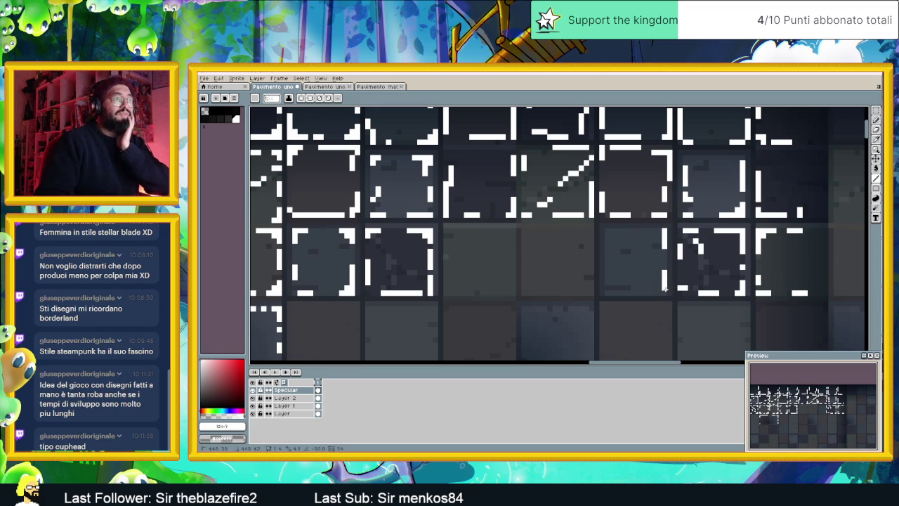
mouse_move(664, 293)
left_mouse_down()
mouse_move(608, 293)
mouse_move(608, 246)
left_mouse_up()
scroll(637, 282, "down", 2)
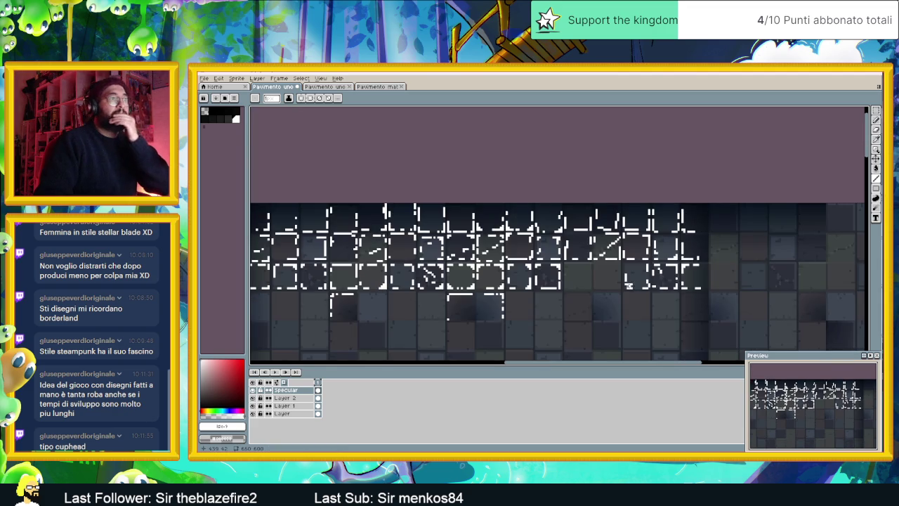
scroll(627, 284, "down", 1)
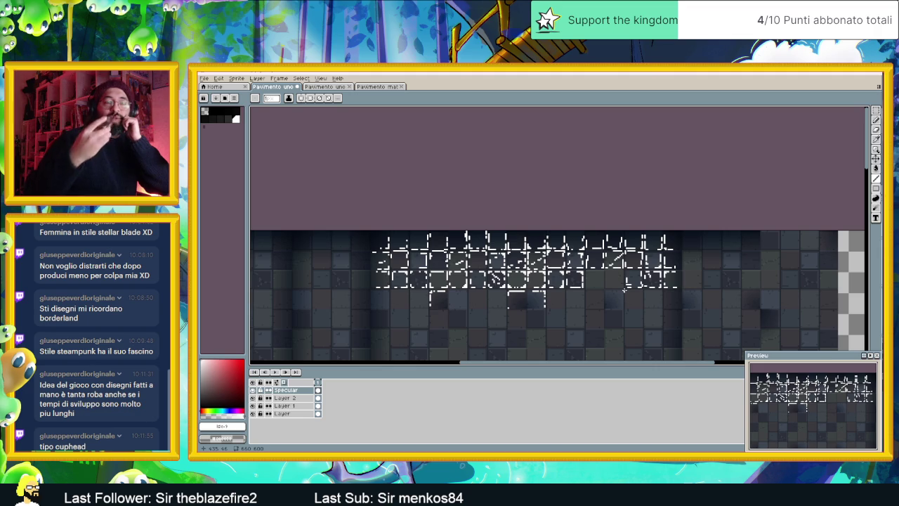
scroll(624, 289, "down", 2)
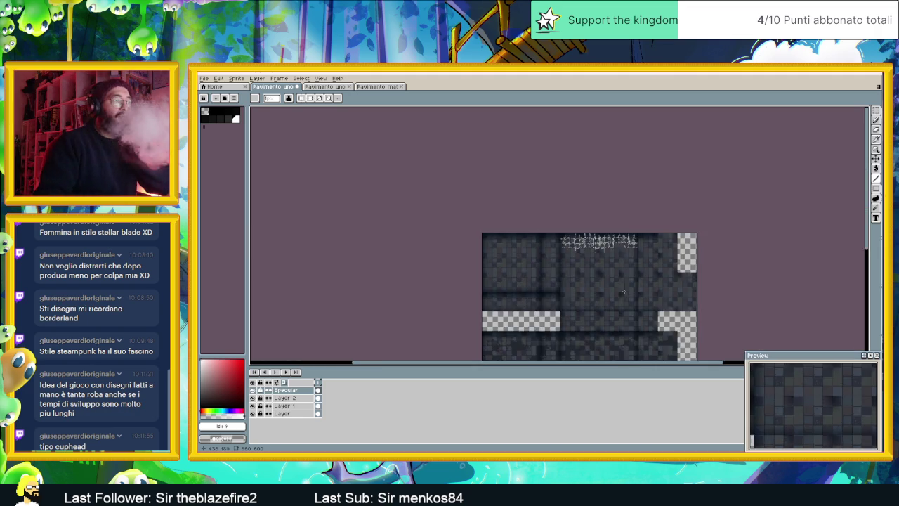
Draw white highlights along the tops and a side edge of two more third-row tiles
scroll(619, 264, "up", 1)
scroll(609, 178, "up", 1)
scroll(609, 178, "up", 1)
scroll(611, 190, "up", 1)
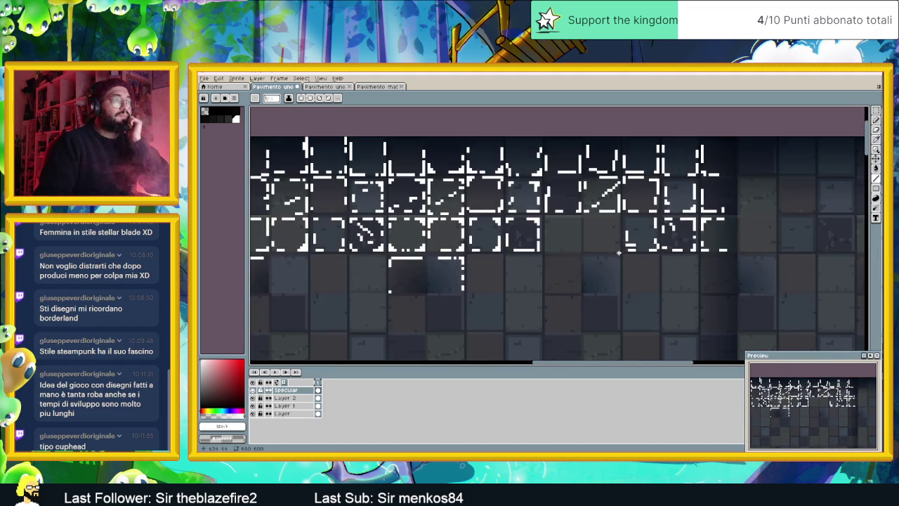
scroll(614, 204, "up", 1)
left_click_drag(619, 208, 618, 226)
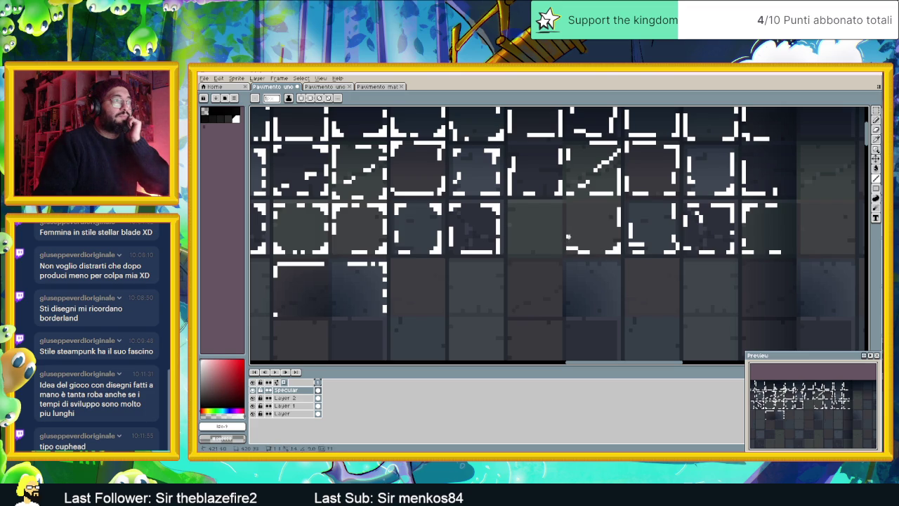
left_click_drag(572, 205, 610, 204)
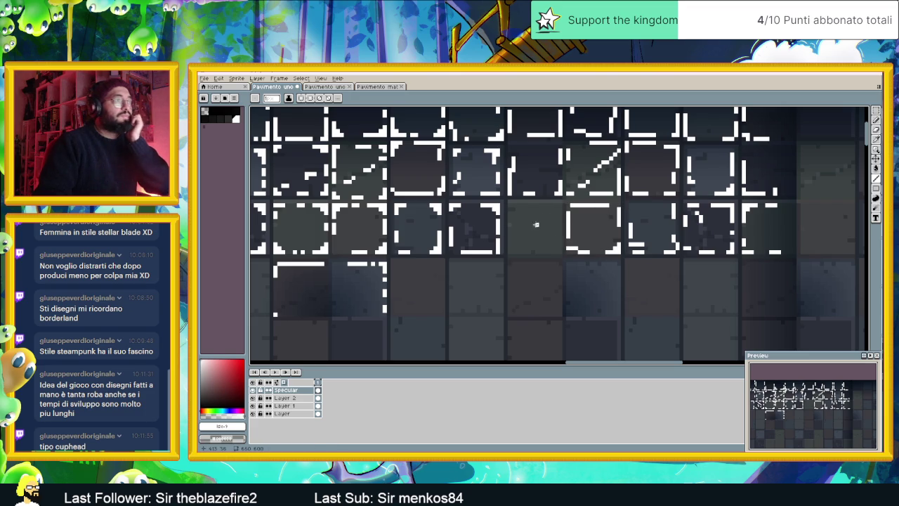
left_click_drag(510, 202, 560, 203)
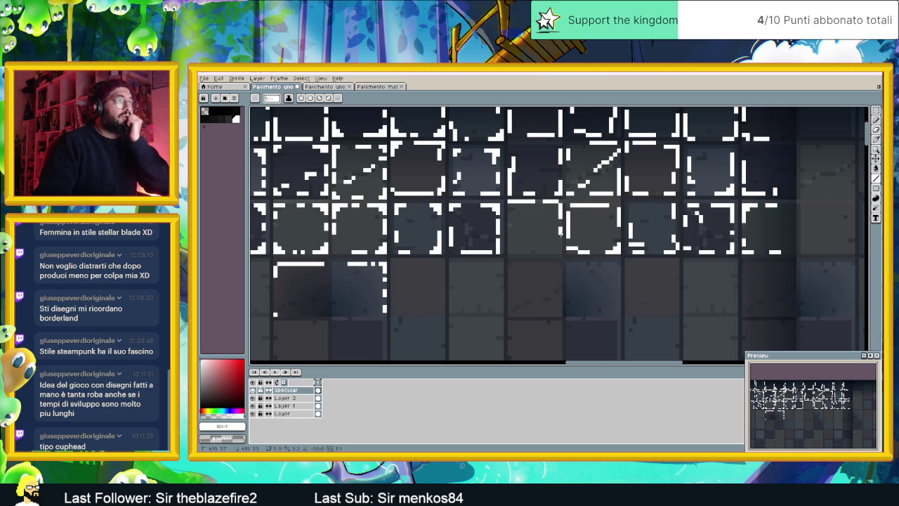
left_click_drag(509, 205, 509, 211)
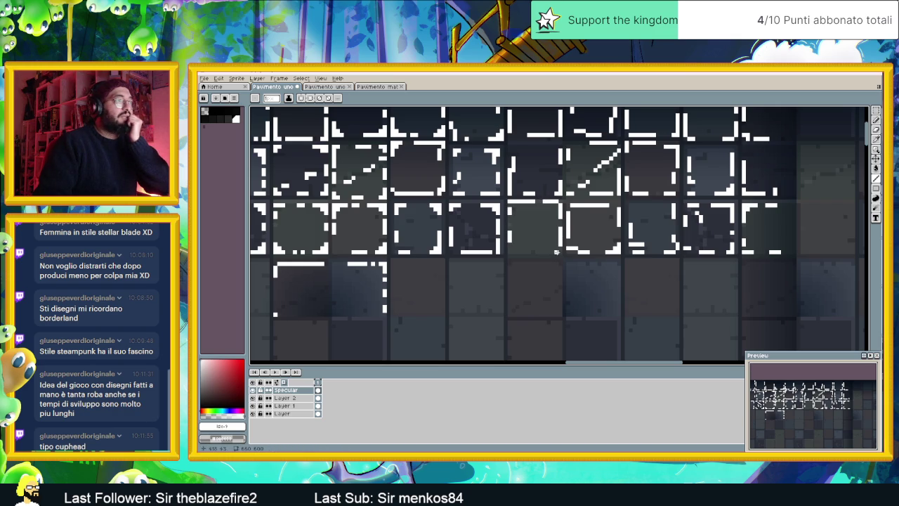
scroll(558, 277, "down", 1)
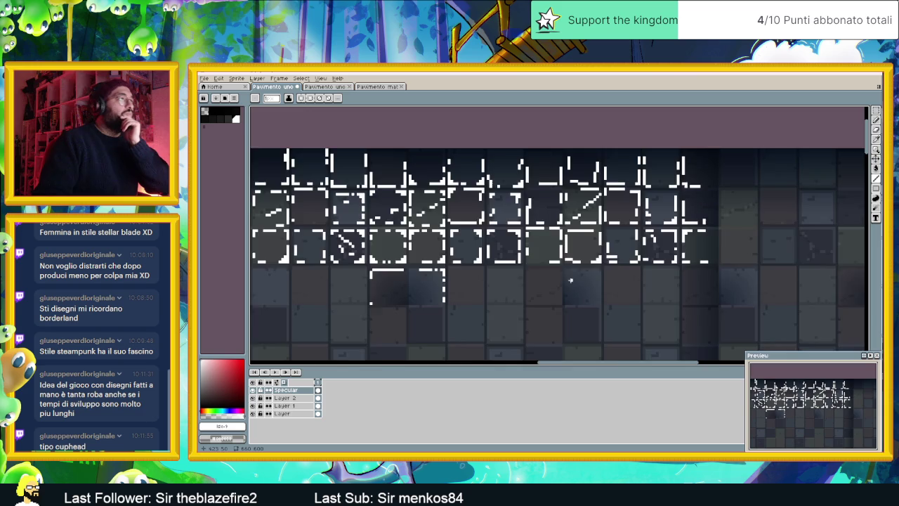
scroll(570, 280, "down", 1)
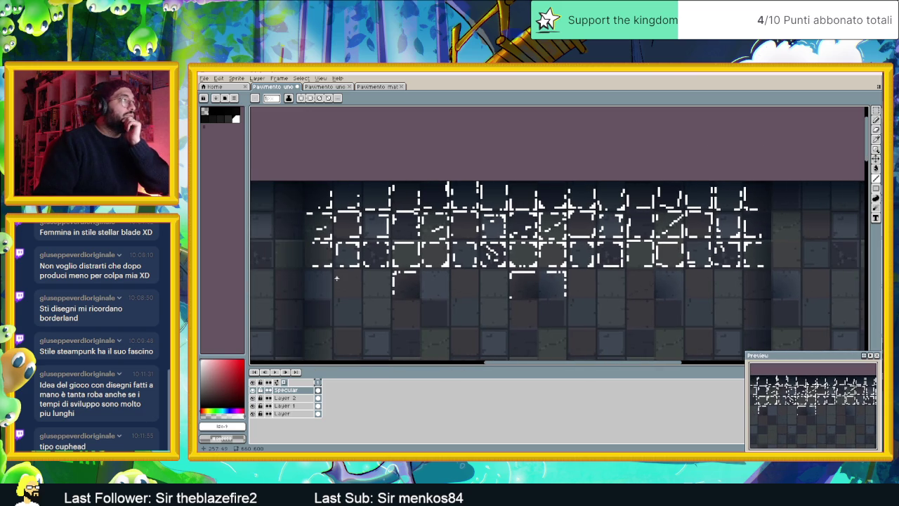
Draw white L-shaped corner, left-edge and top-edge highlights on lower-row tiles
scroll(380, 273, "up", 2)
scroll(399, 262, "up", 1)
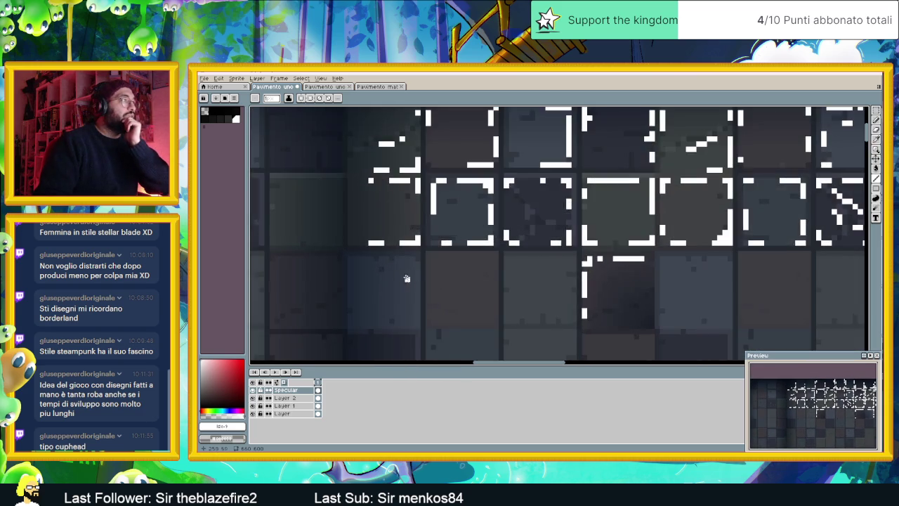
scroll(398, 273, "up", 1)
mouse_move(348, 218)
left_mouse_down()
mouse_move(428, 228)
mouse_move(420, 320)
mouse_move(372, 320)
left_mouse_up()
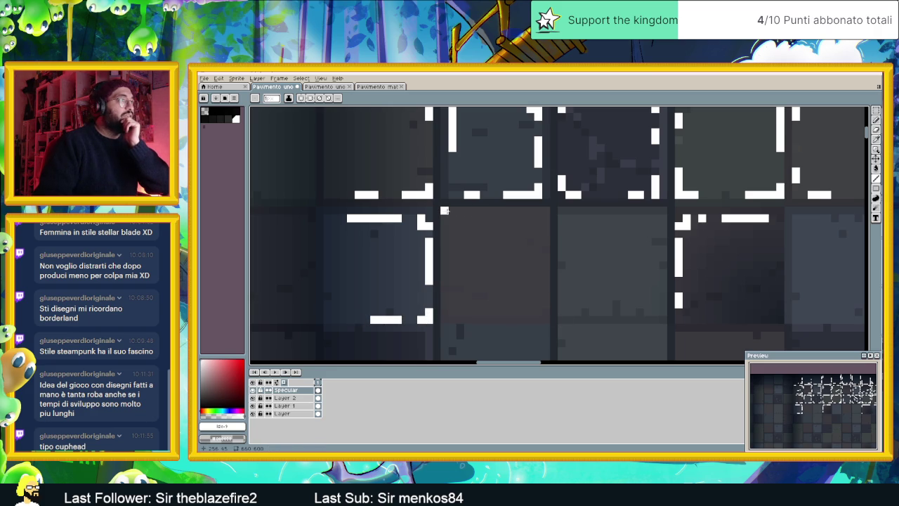
left_click_drag(444, 210, 471, 211)
mouse_move(444, 212)
left_mouse_down()
mouse_move(444, 226)
mouse_move(544, 211)
mouse_move(546, 236)
left_mouse_up()
mouse_move(547, 285)
left_mouse_down()
mouse_move(547, 322)
mouse_move(535, 320)
left_mouse_up()
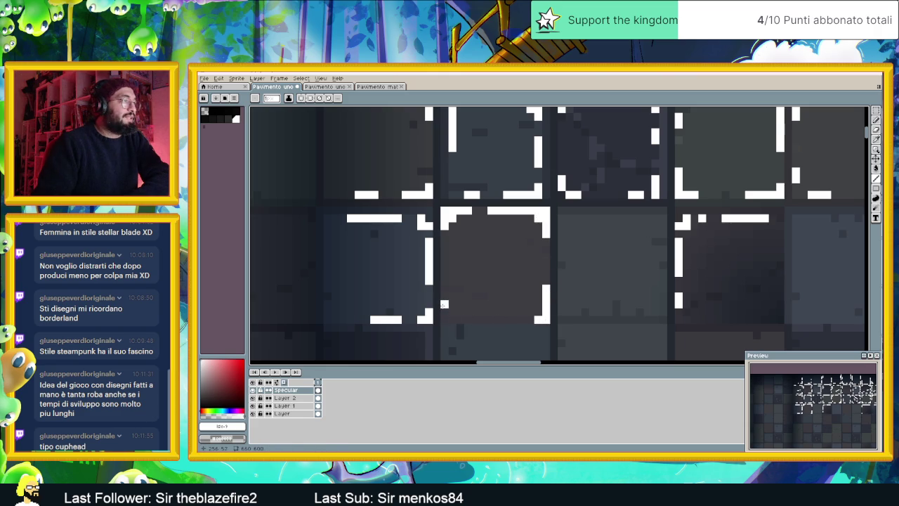
mouse_move(616, 304)
left_mouse_down()
mouse_move(477, 255)
mouse_move(524, 264)
mouse_move(485, 256)
left_mouse_up()
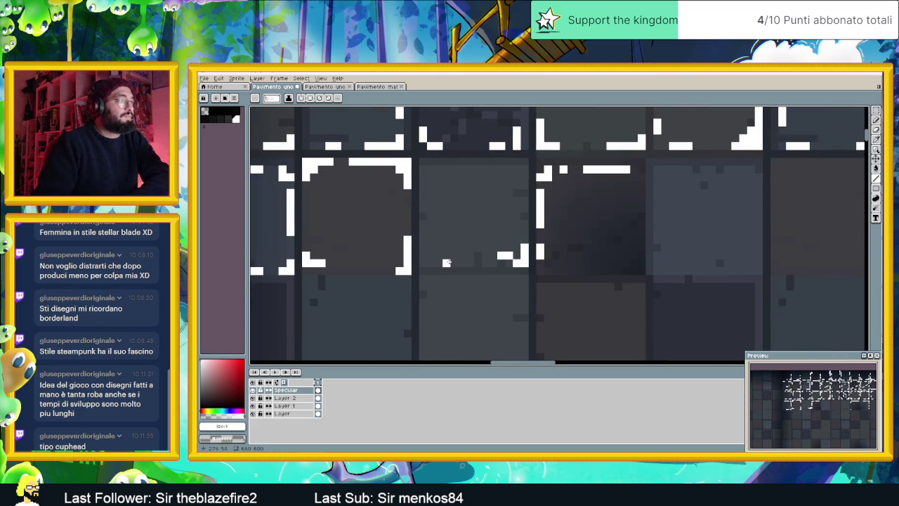
mouse_move(431, 263)
left_mouse_down()
mouse_move(422, 263)
mouse_move(423, 229)
left_mouse_up()
mouse_move(425, 169)
left_mouse_down()
mouse_move(516, 170)
mouse_move(516, 195)
left_mouse_up()
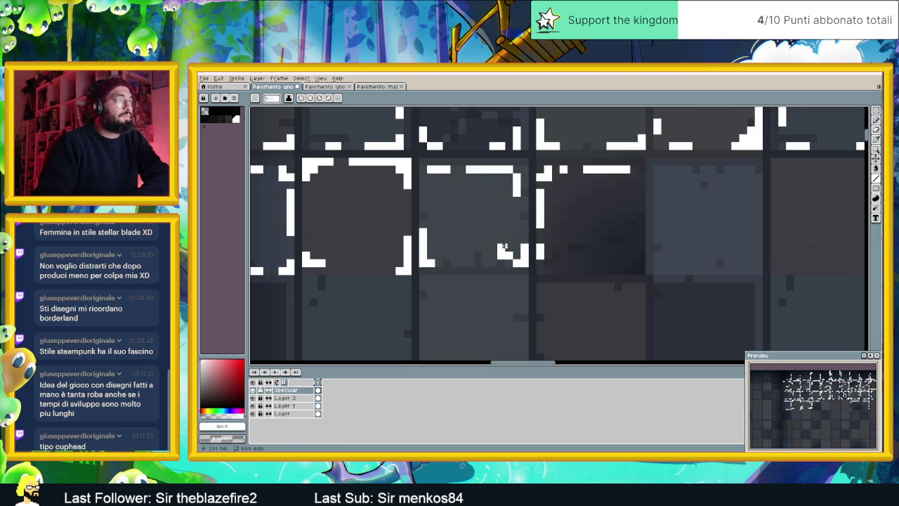
Outline another lower-row tile with white highlights along its top, sides and bottom
scroll(505, 246, "down", 1)
scroll(562, 244, "down", 1)
scroll(625, 244, "down", 1)
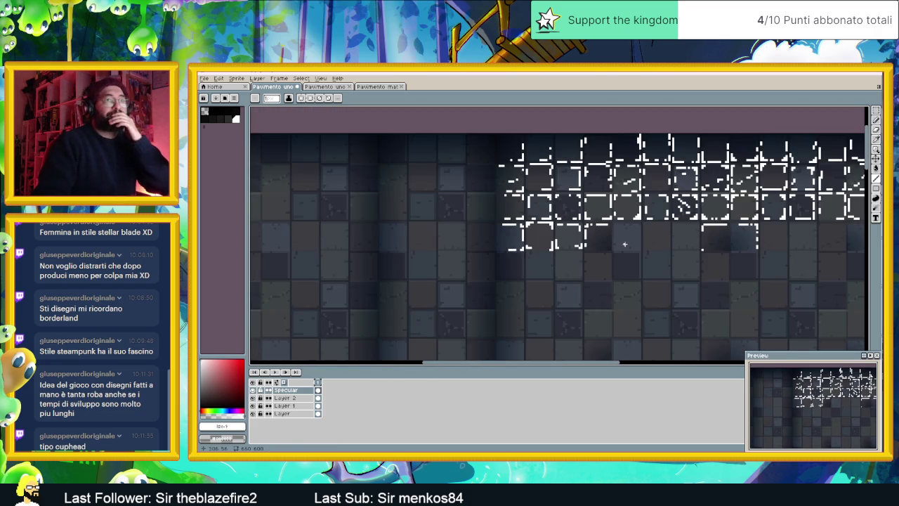
scroll(602, 237, "up", 2)
scroll(611, 237, "up", 1)
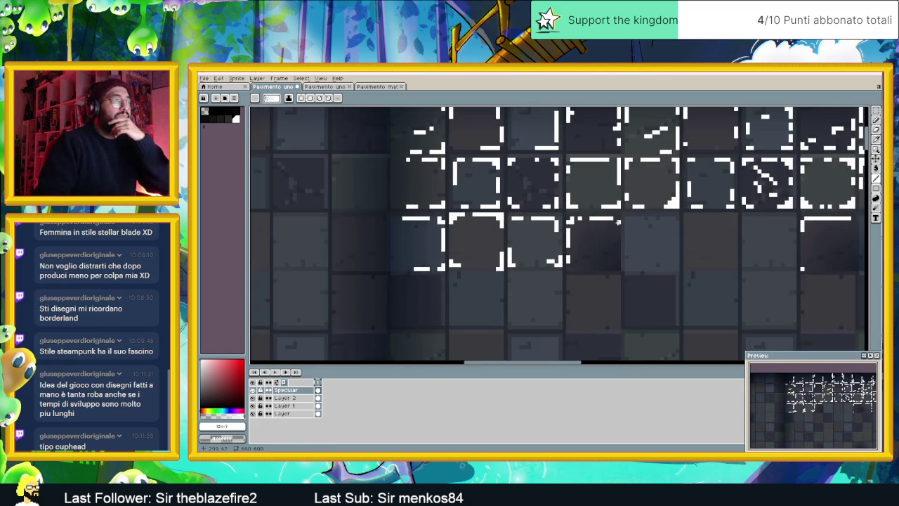
scroll(639, 238, "up", 1)
scroll(650, 238, "down", 1)
scroll(657, 241, "up", 1)
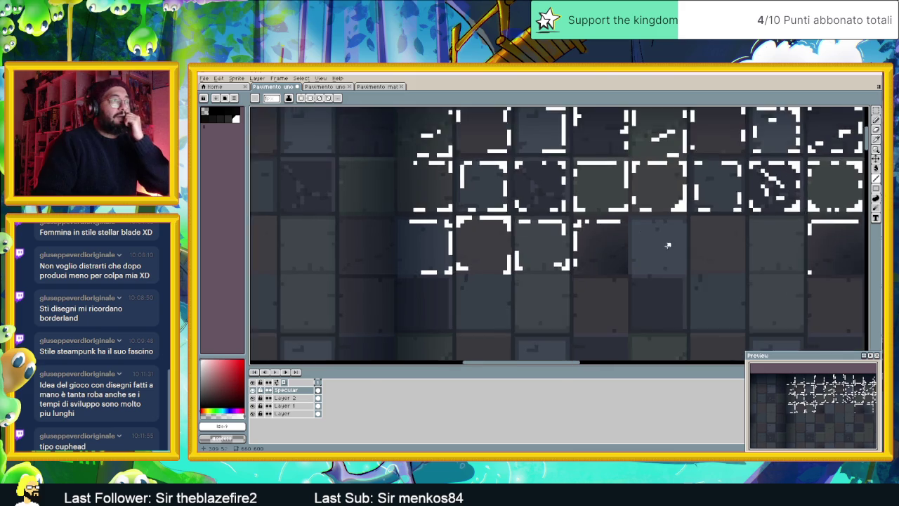
scroll(672, 252, "down", 1)
scroll(618, 274, "down", 2)
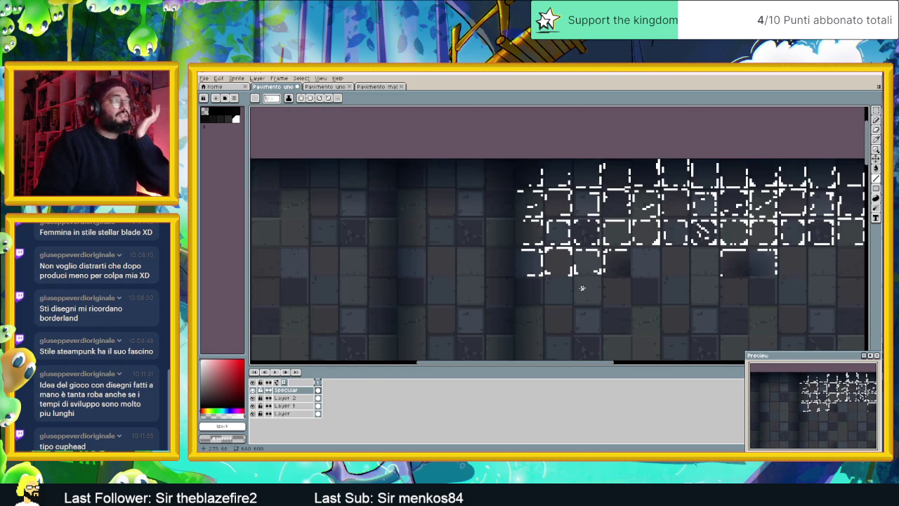
scroll(516, 244, "up", 2)
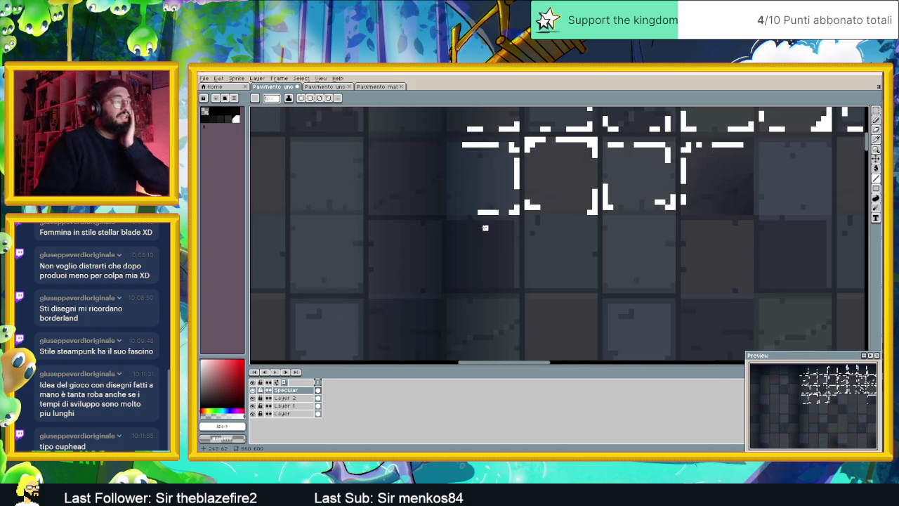
mouse_move(468, 224)
left_mouse_down()
mouse_move(515, 223)
mouse_move(511, 284)
mouse_move(463, 285)
left_mouse_up()
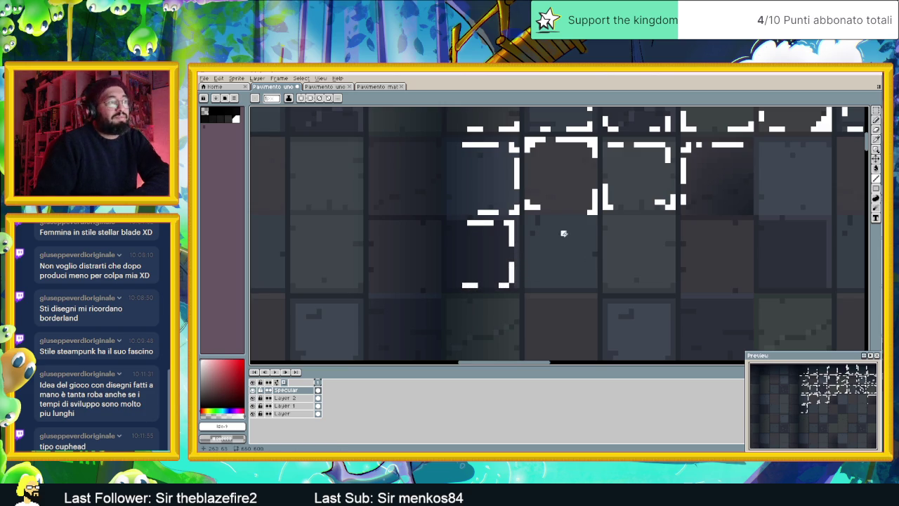
left_click_drag(527, 218, 589, 218)
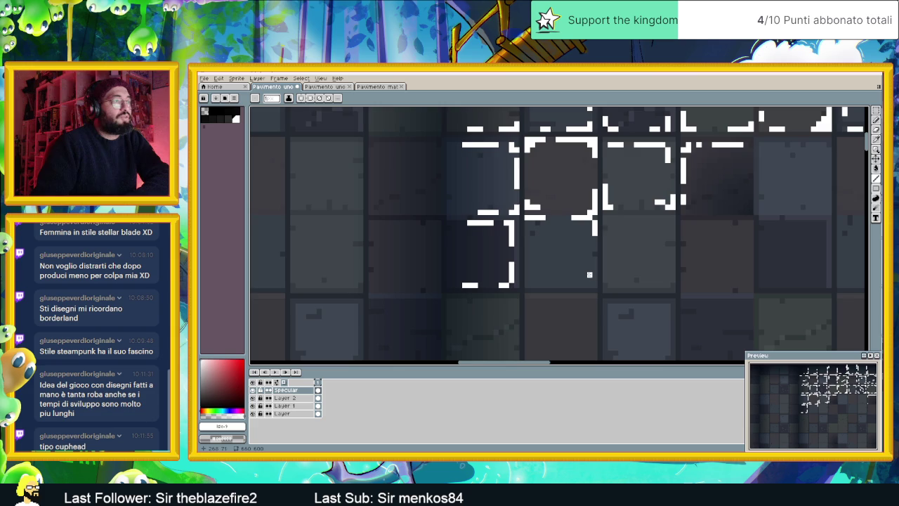
left_click_drag(594, 263, 584, 282)
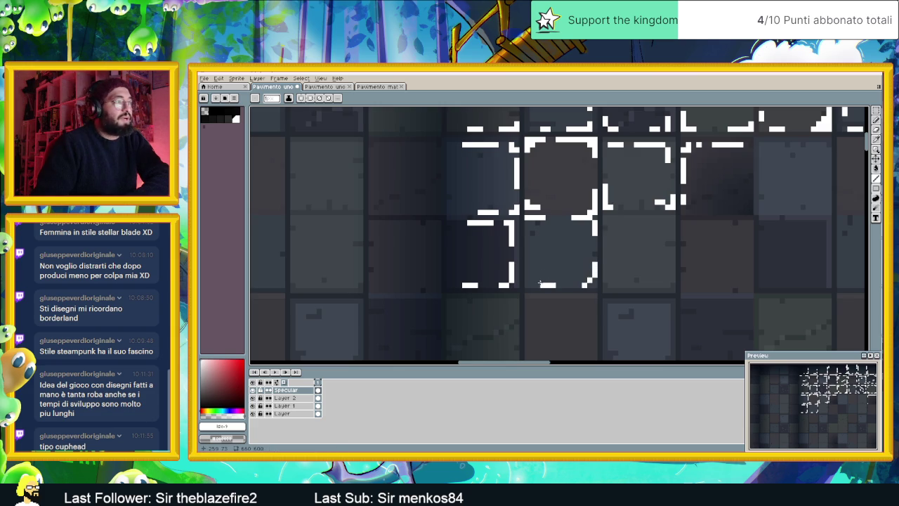
left_click_drag(532, 281, 530, 248)
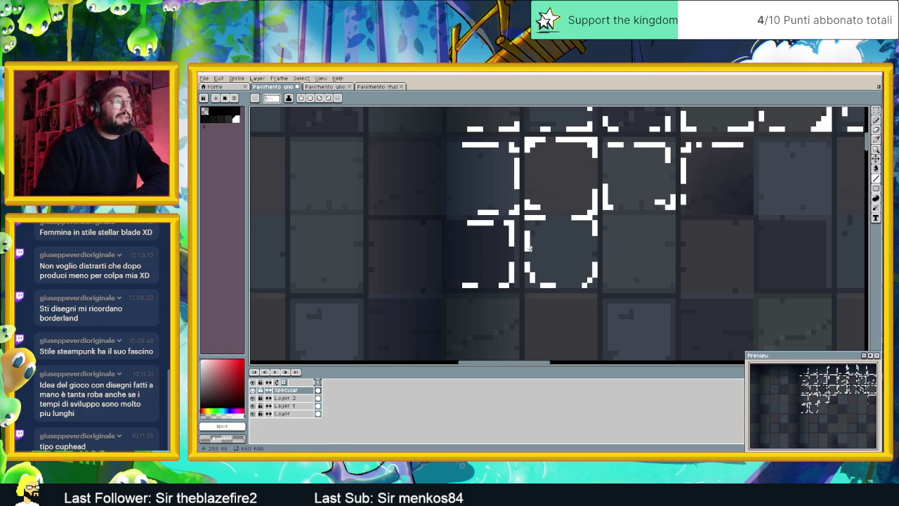
left_click_drag(594, 284, 596, 277)
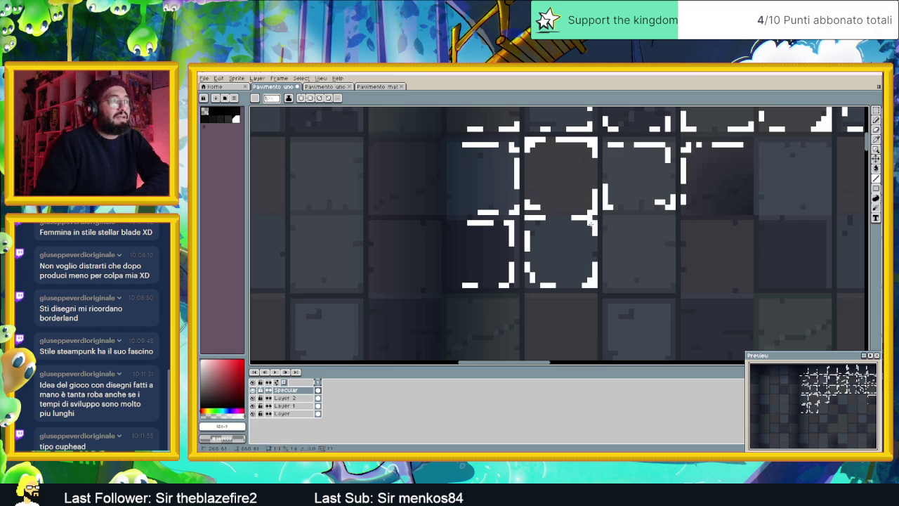
left_click_drag(672, 253, 616, 249)
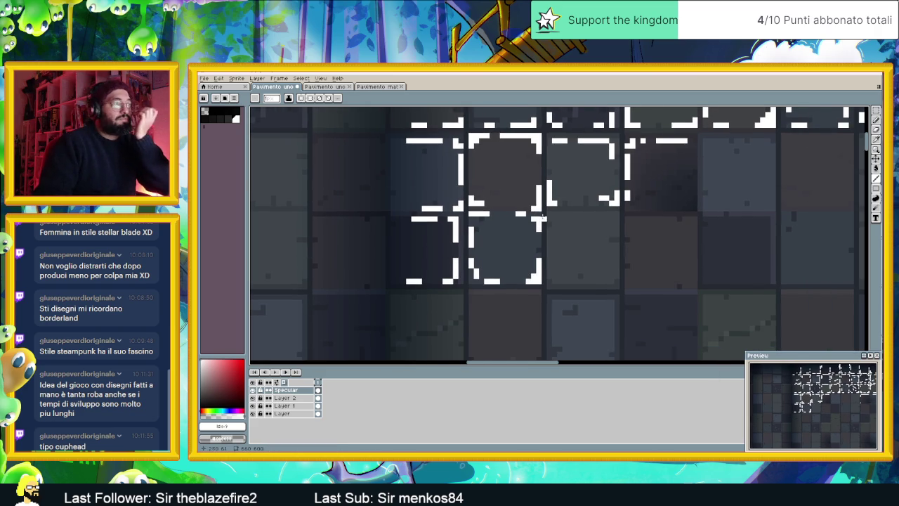
mouse_move(566, 218)
left_mouse_down()
mouse_move(612, 219)
mouse_move(616, 259)
mouse_move(606, 281)
mouse_move(553, 280)
mouse_move(550, 245)
left_mouse_up()
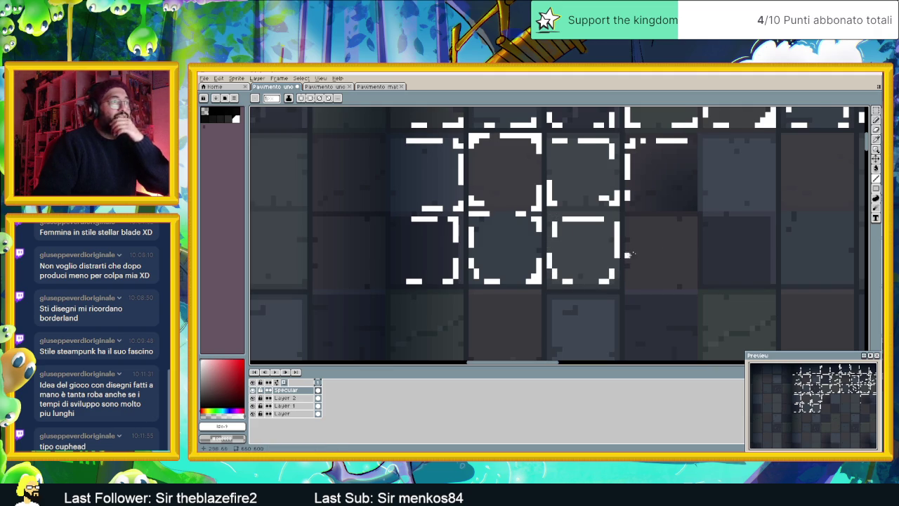
scroll(555, 232, "down", 2)
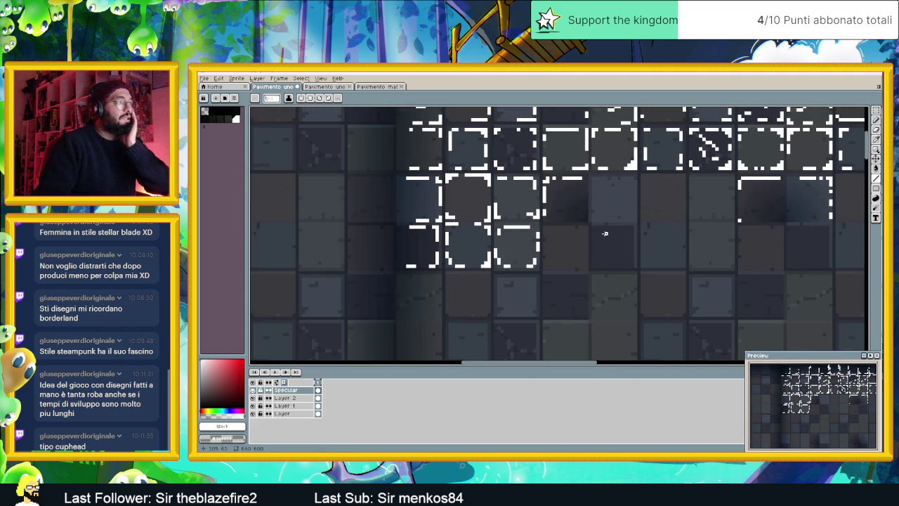
scroll(619, 259, "down", 1)
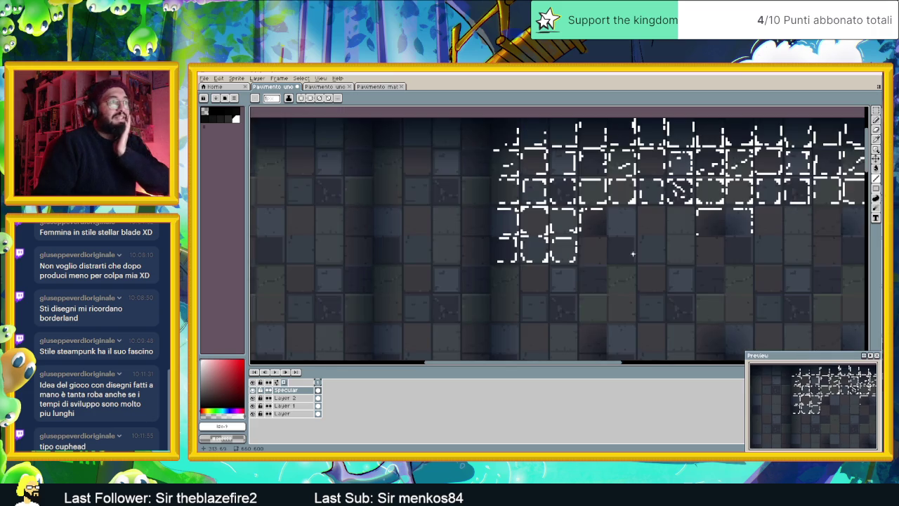
Marquee-select the upper highlight rows and drop a copy onto the tiles below, aligned to their edges
scroll(697, 258, "down", 1)
scroll(653, 250, "down", 1)
scroll(613, 242, "down", 1)
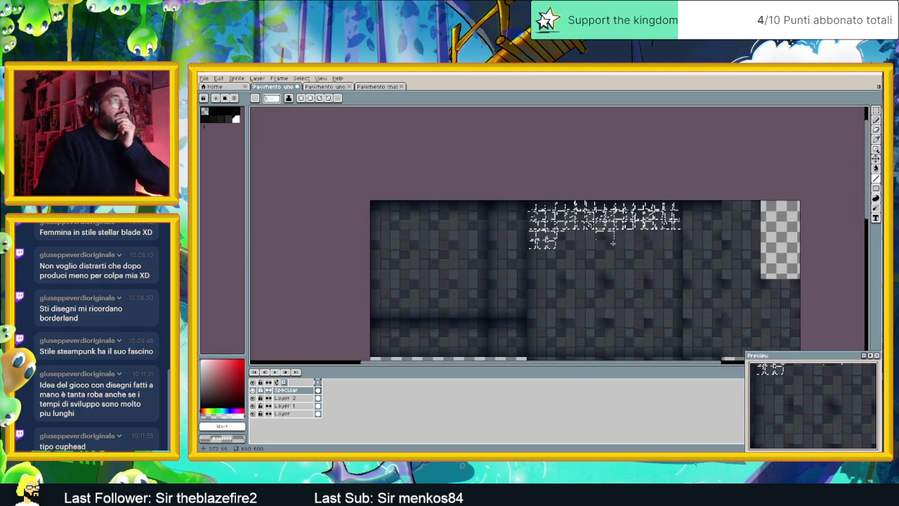
scroll(613, 242, "up", 2)
left_click(876, 111)
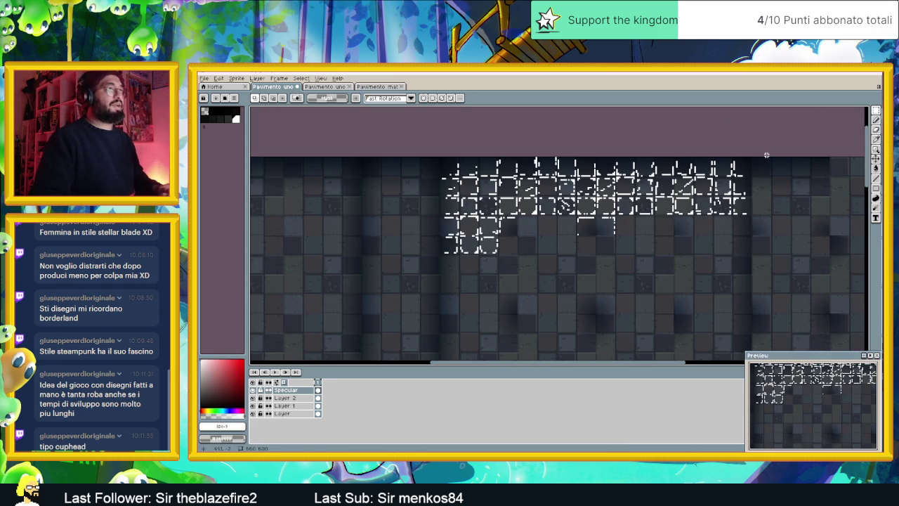
left_click_drag(755, 178, 428, 219)
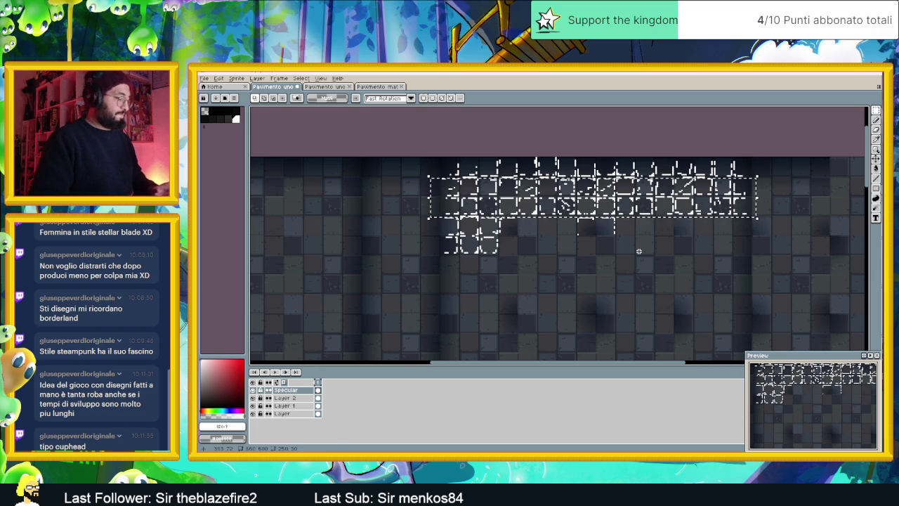
left_click_drag(585, 229, 583, 241)
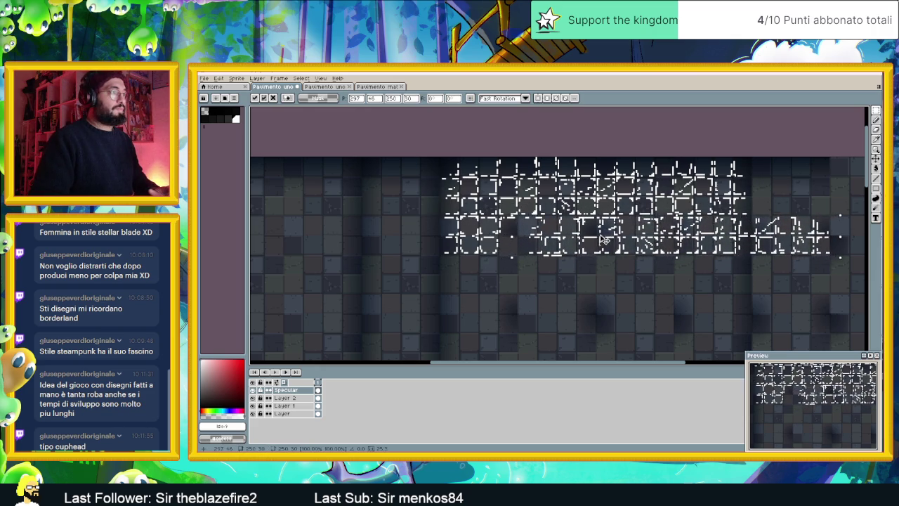
left_click_drag(583, 241, 579, 240)
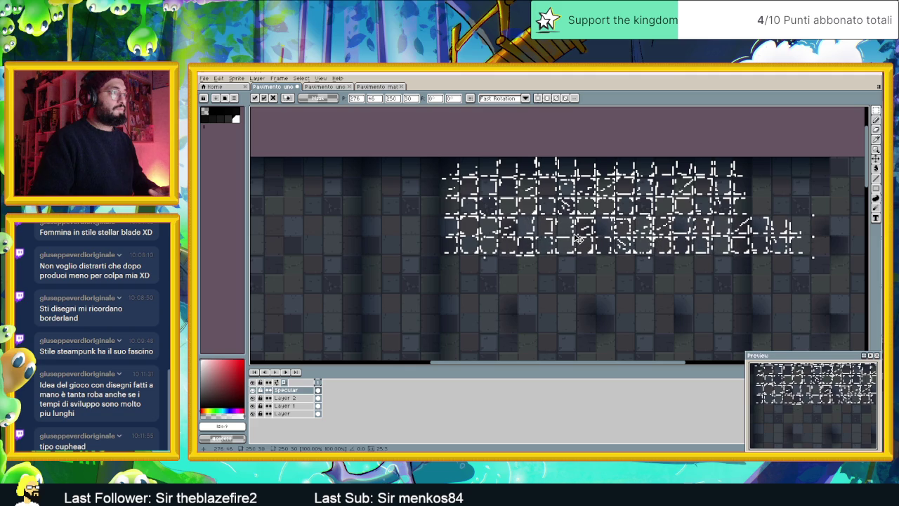
left_click_drag(579, 239, 582, 239)
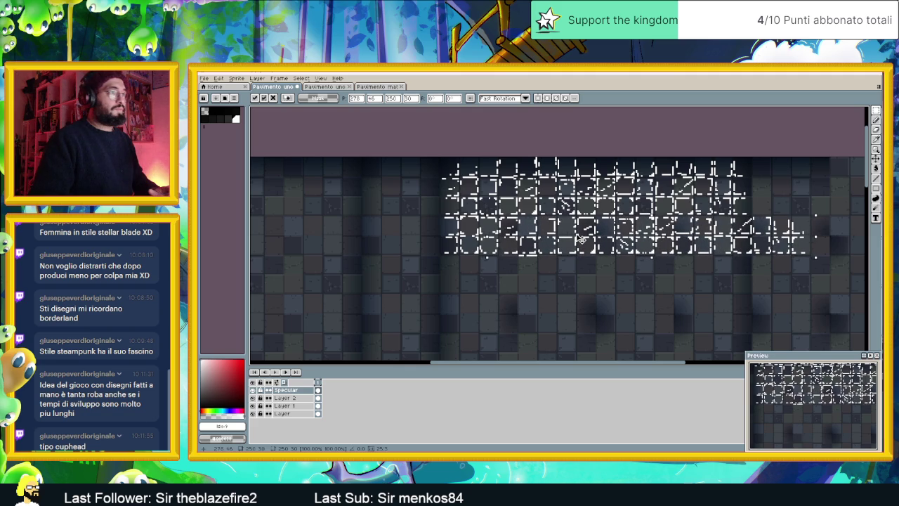
left_click(576, 270)
scroll(544, 230, "up", 1)
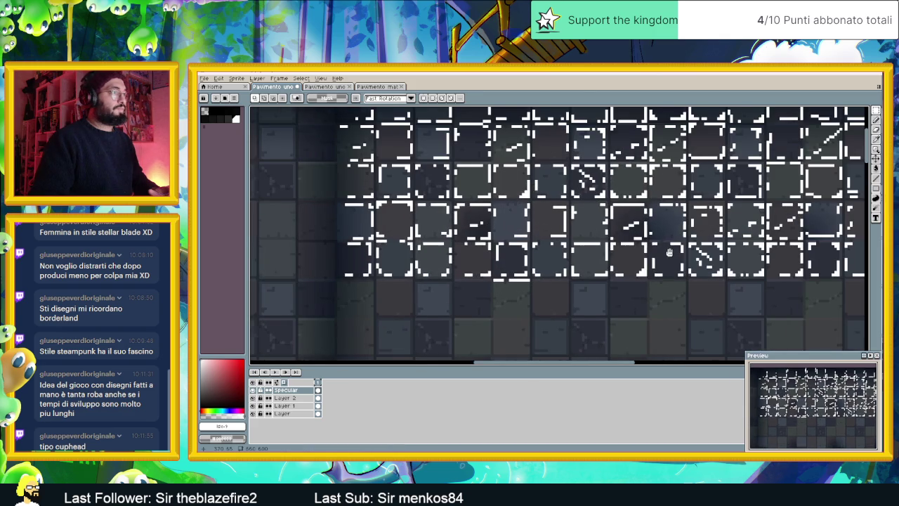
Toggle the Specular layer off and on twice to compare highlights with the bare tiles
left_click_drag(673, 253, 609, 250)
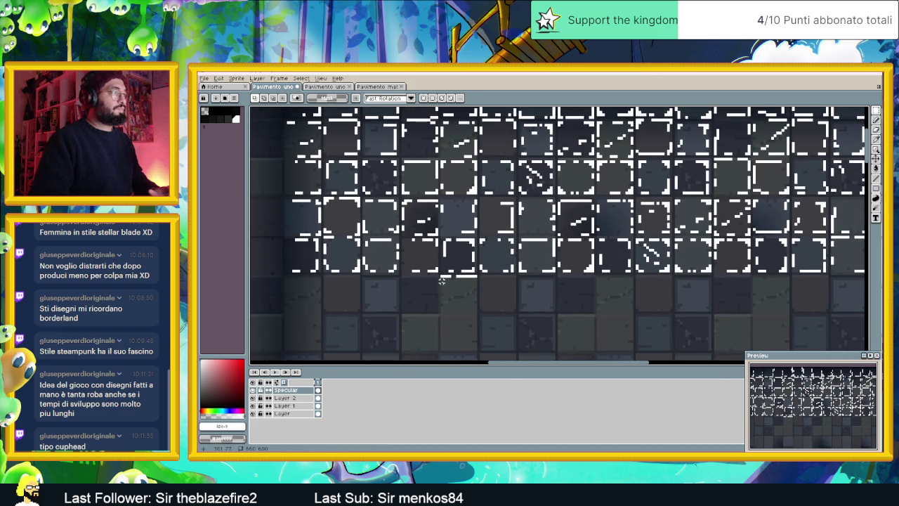
left_click_drag(437, 284, 482, 271)
scroll(533, 295, "down", 1)
scroll(534, 295, "down", 1)
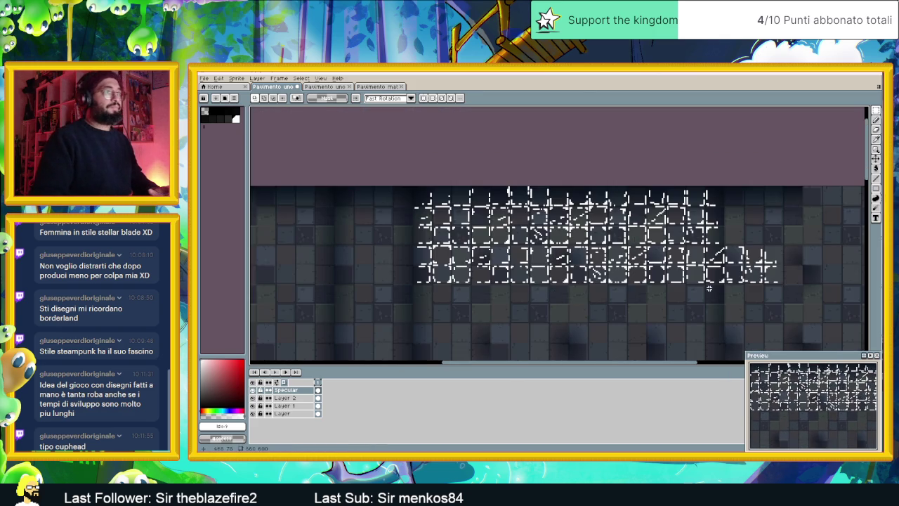
scroll(746, 288, "down", 1)
scroll(735, 287, "up", 1)
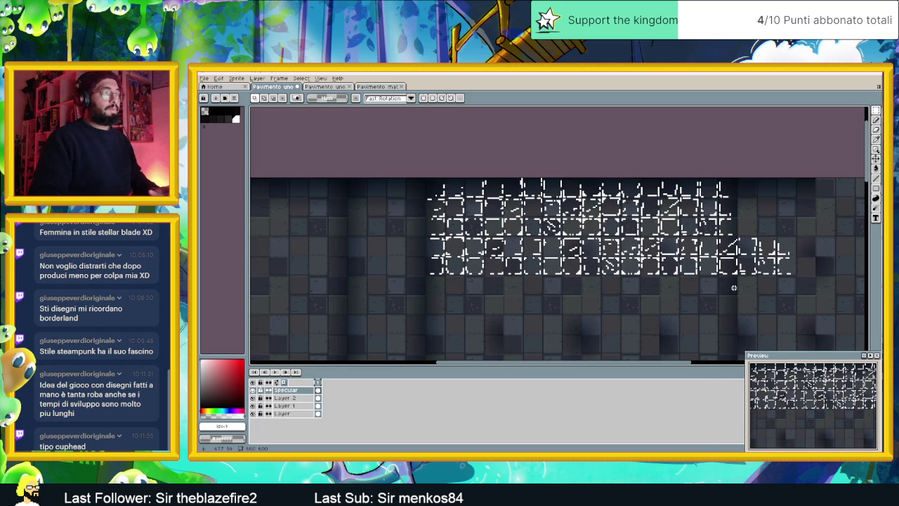
scroll(702, 279, "up", 1)
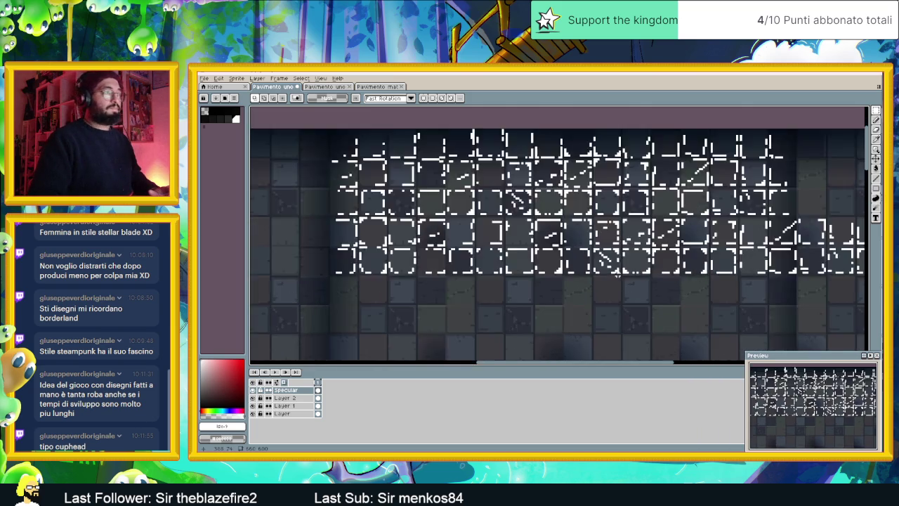
scroll(618, 274, "up", 1)
scroll(652, 259, "up", 1)
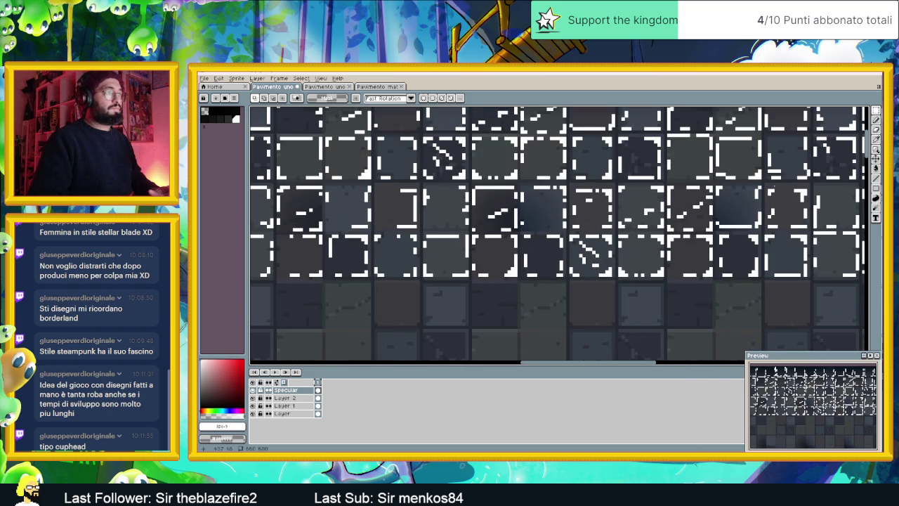
left_click(876, 139)
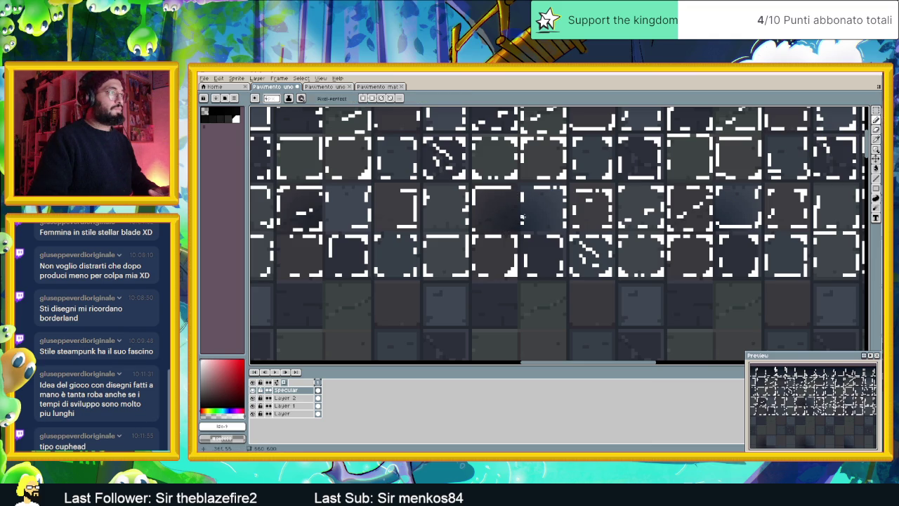
left_click(253, 390)
left_click(253, 391)
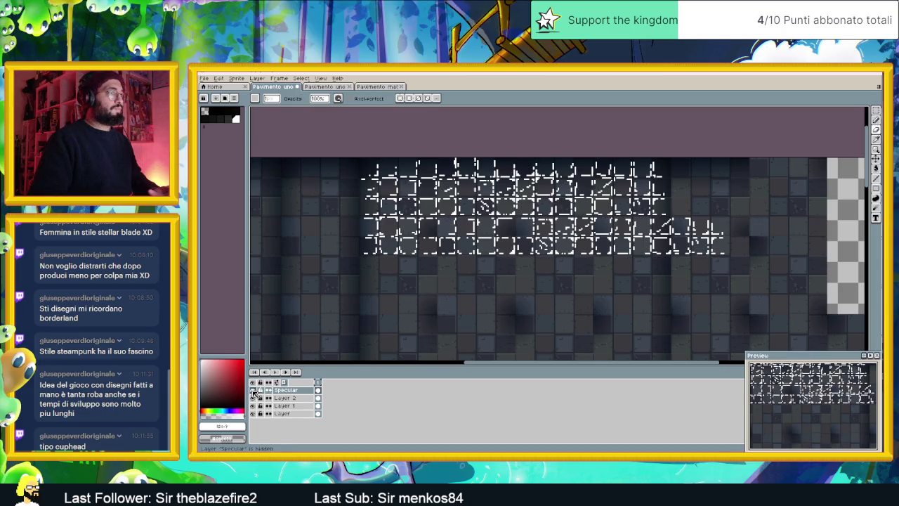
left_click(253, 391)
left_click(253, 391)
scroll(561, 188, "up", 2)
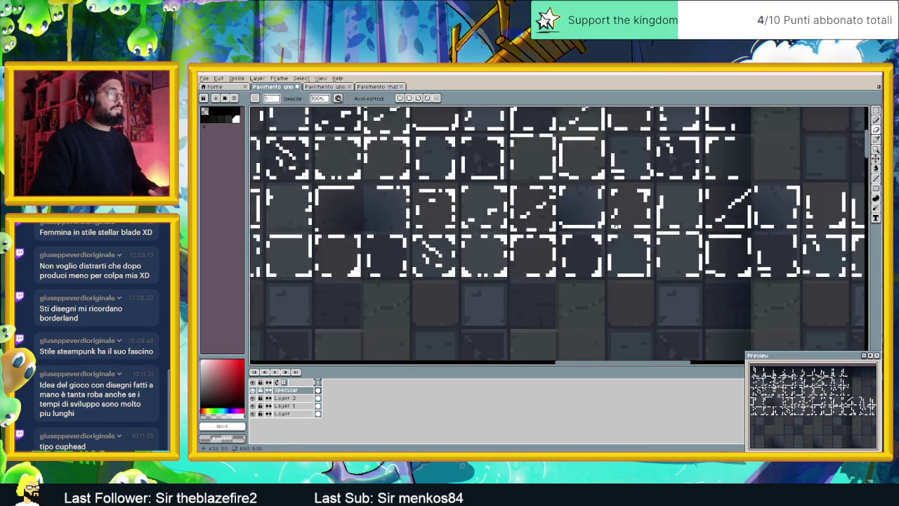
scroll(561, 188, "up", 1)
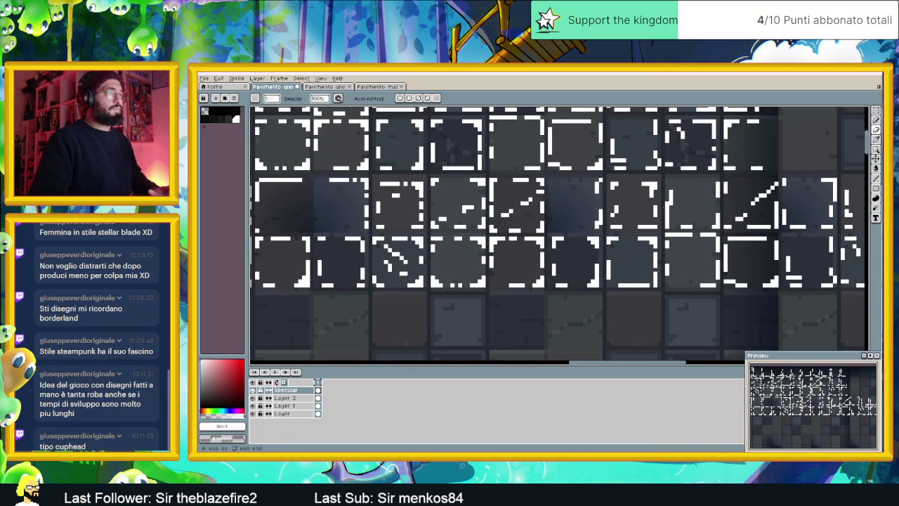
Draw a white highlight along a tile's top edge, undoing and redrawing a misplaced stroke
left_click(877, 119)
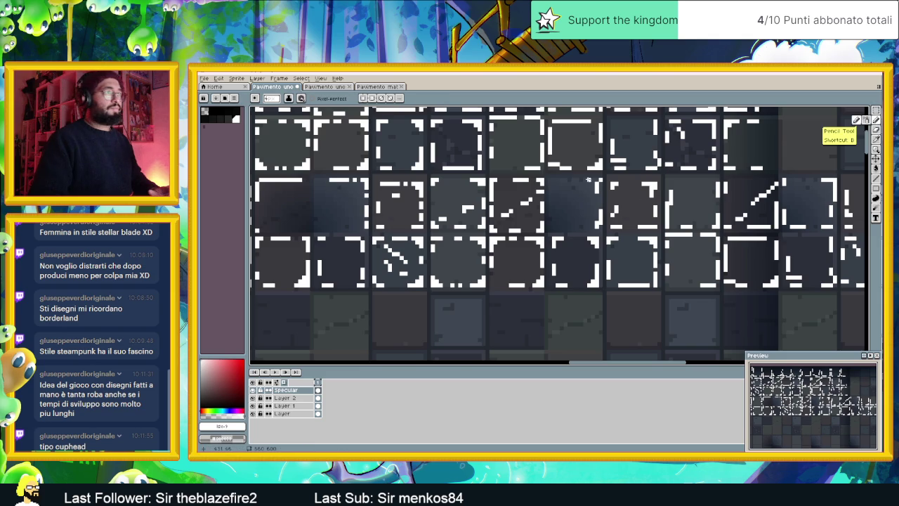
left_click_drag(589, 180, 545, 179)
key("ctrl+z")
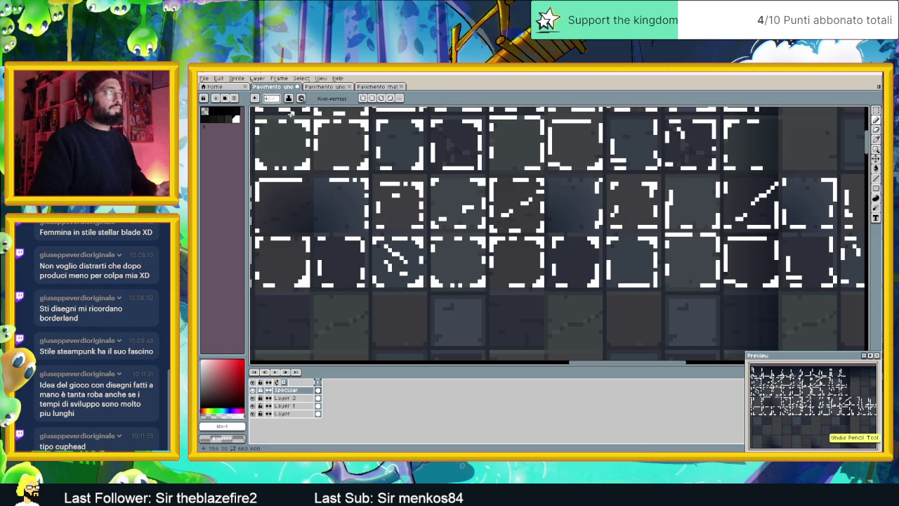
left_click_drag(588, 180, 555, 179)
scroll(550, 181, "down", 1)
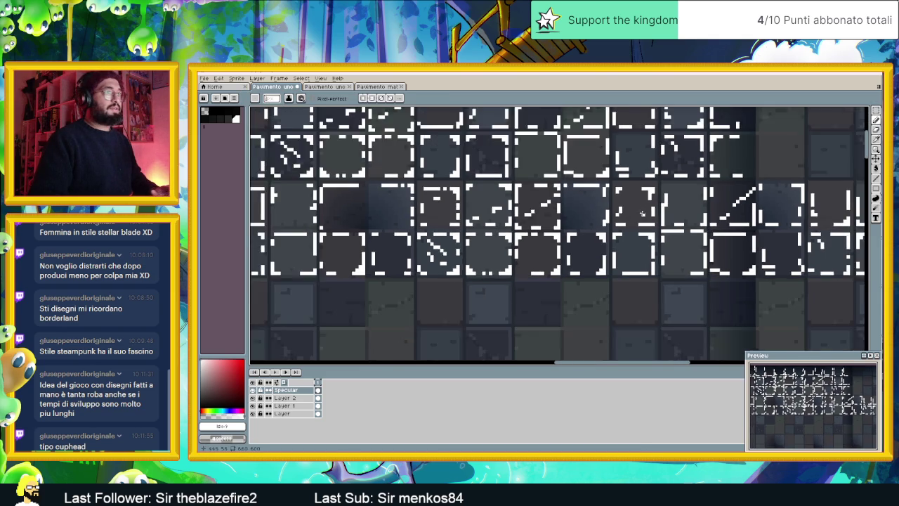
scroll(654, 233, "down", 1)
scroll(594, 227, "down", 1)
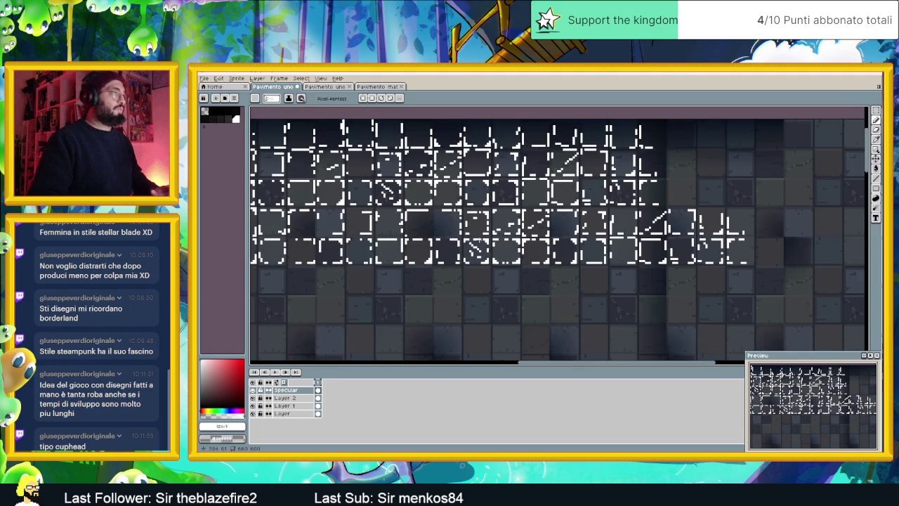
left_click(253, 390)
left_click(253, 390)
left_click(253, 390)
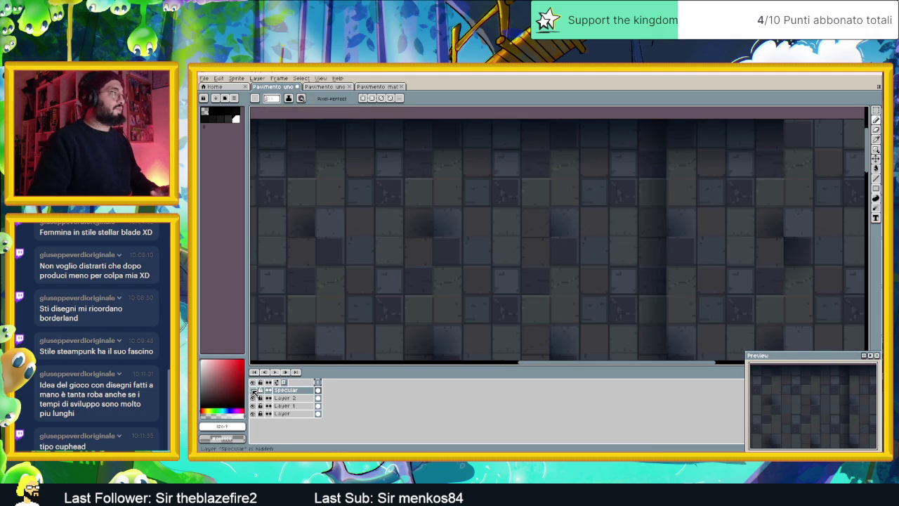
left_click(253, 390)
left_click(253, 390)
left_click(253, 390)
scroll(445, 222, "up", 2)
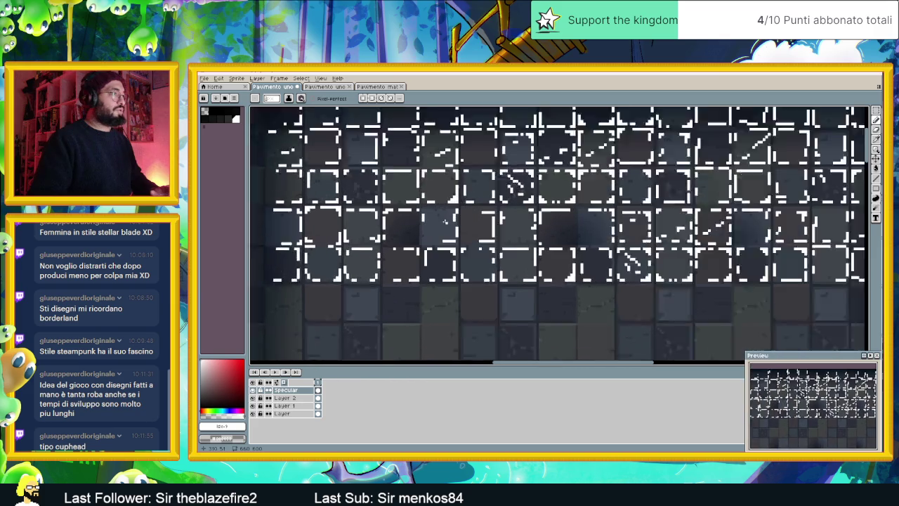
scroll(445, 223, "up", 1)
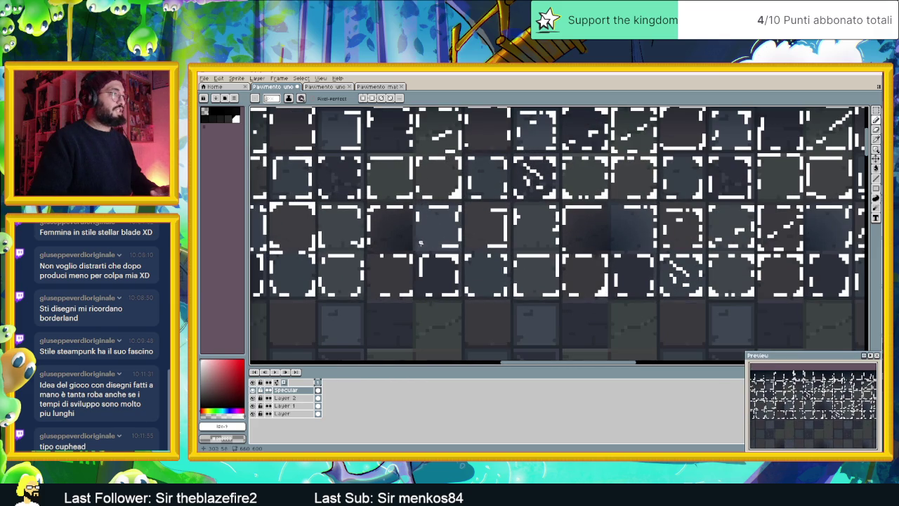
scroll(435, 254, "down", 3)
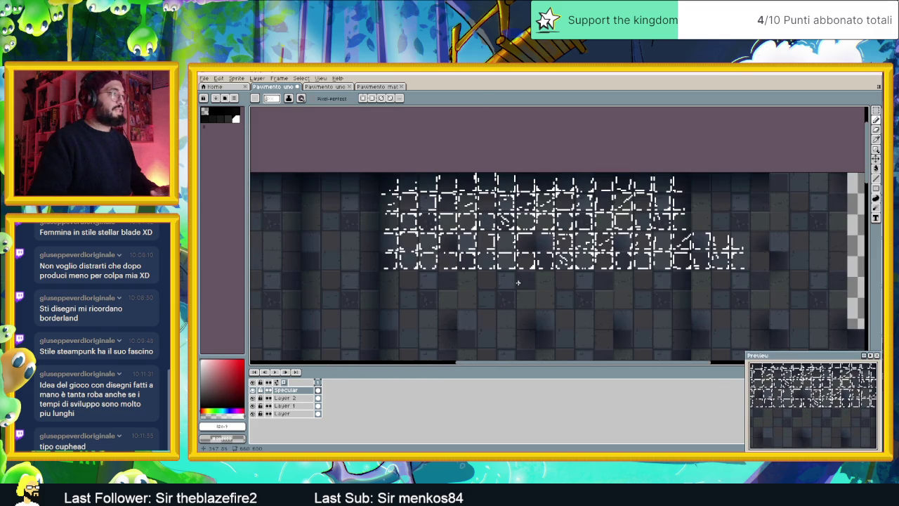
left_click_drag(510, 287, 505, 241)
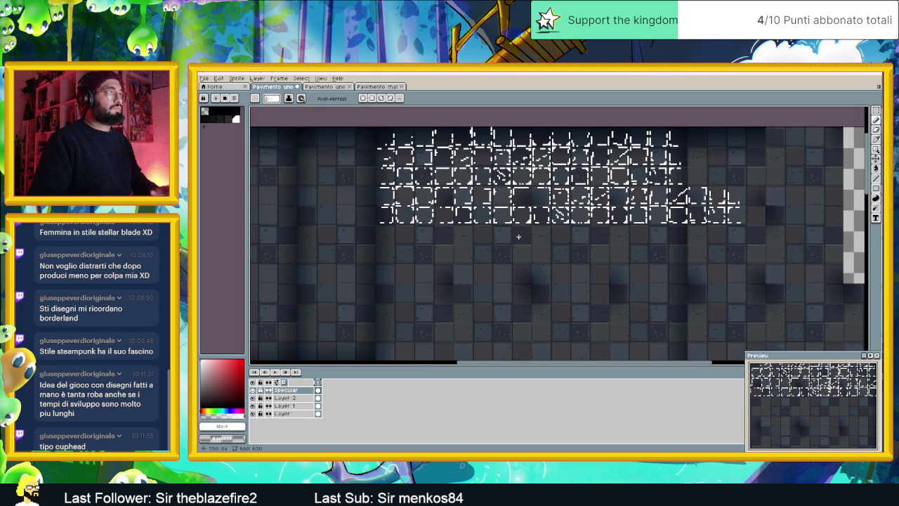
scroll(667, 201, "up", 2)
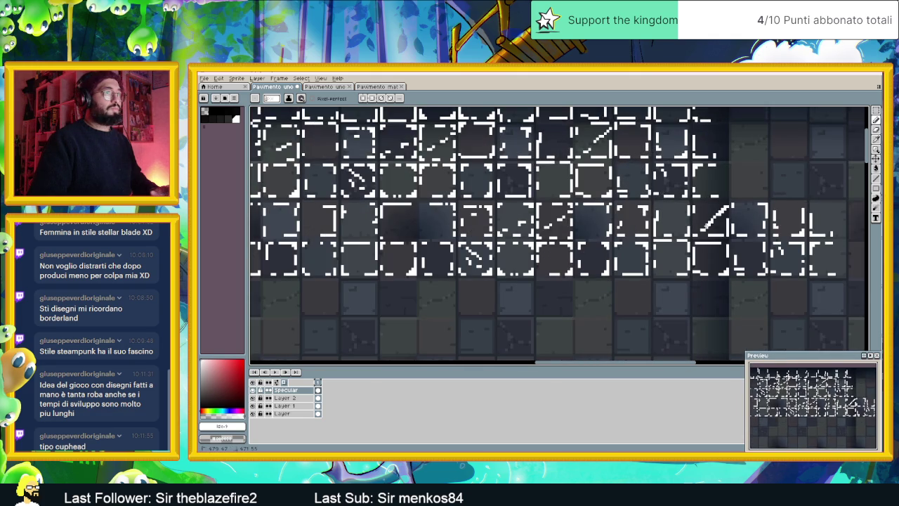
key("b")
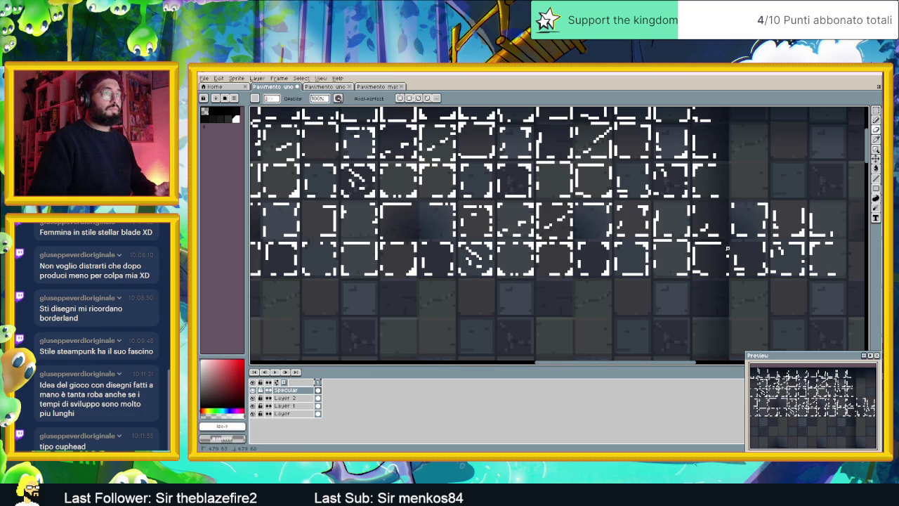
scroll(728, 254, "down", 1)
scroll(728, 253, "down", 2)
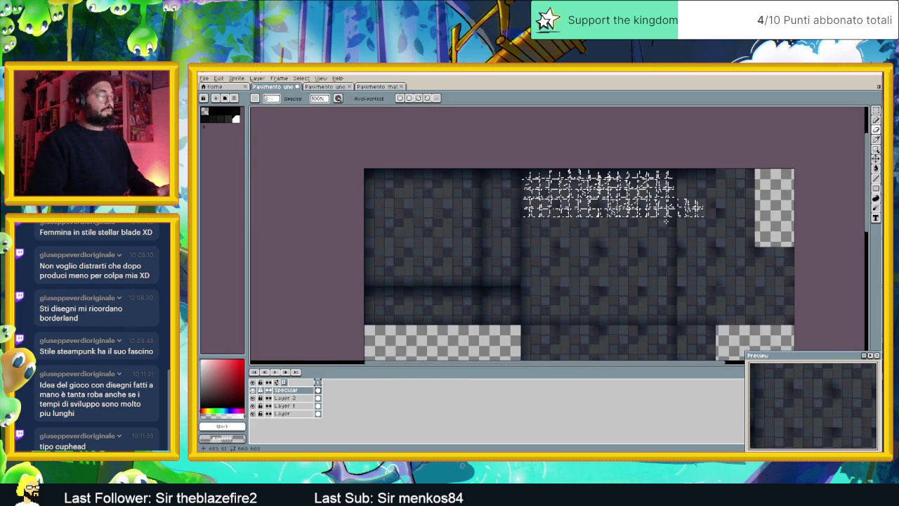
Start Save As and navigate through Pavimenti and Slide Dungeon into the project's tile folder
key("v")
key("ctrl+shift+s")
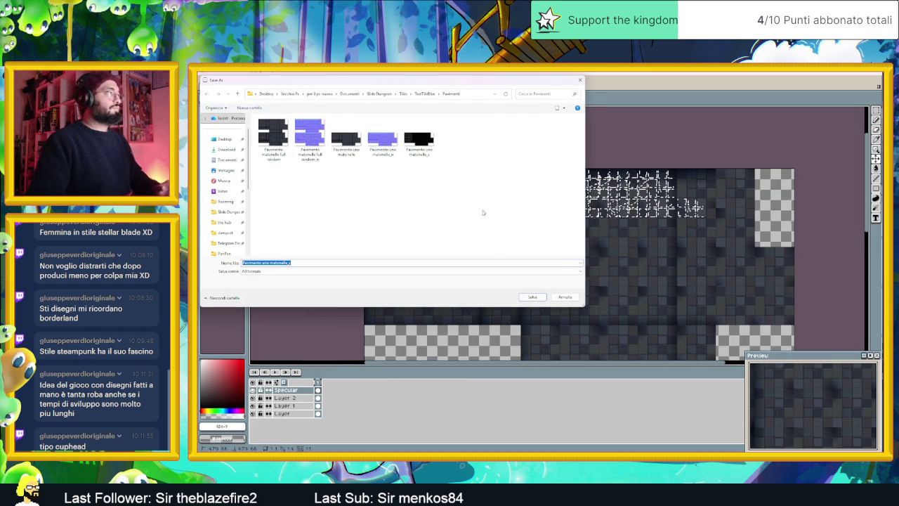
scroll(230, 200, "down", 1)
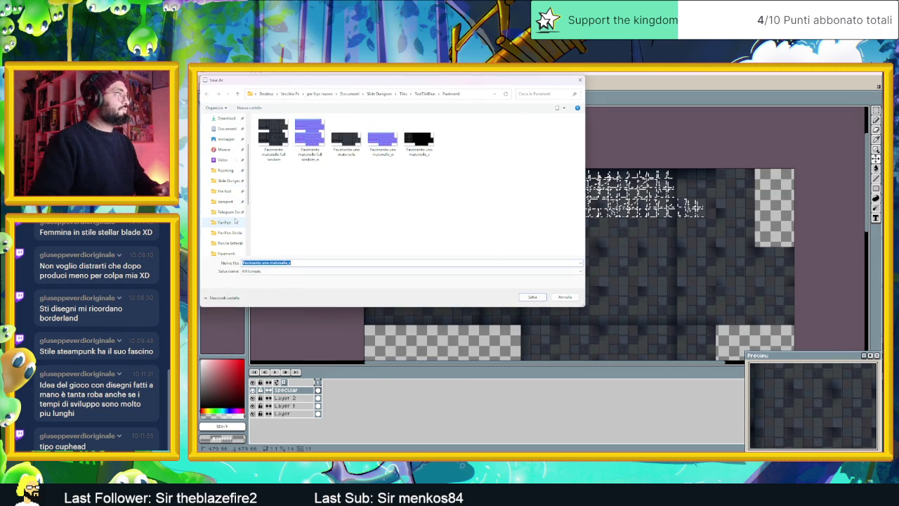
scroll(231, 204, "down", 1)
left_click(227, 232)
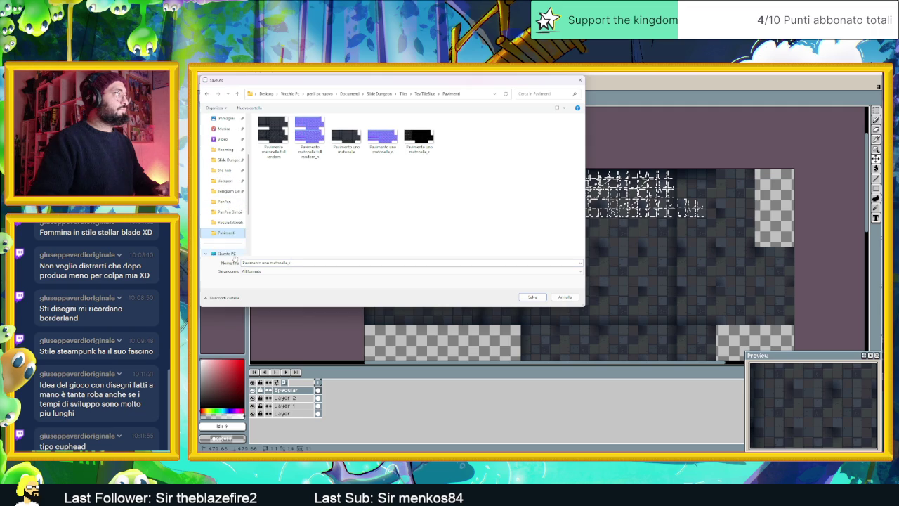
scroll(234, 228, "up", 1)
scroll(234, 219, "up", 1)
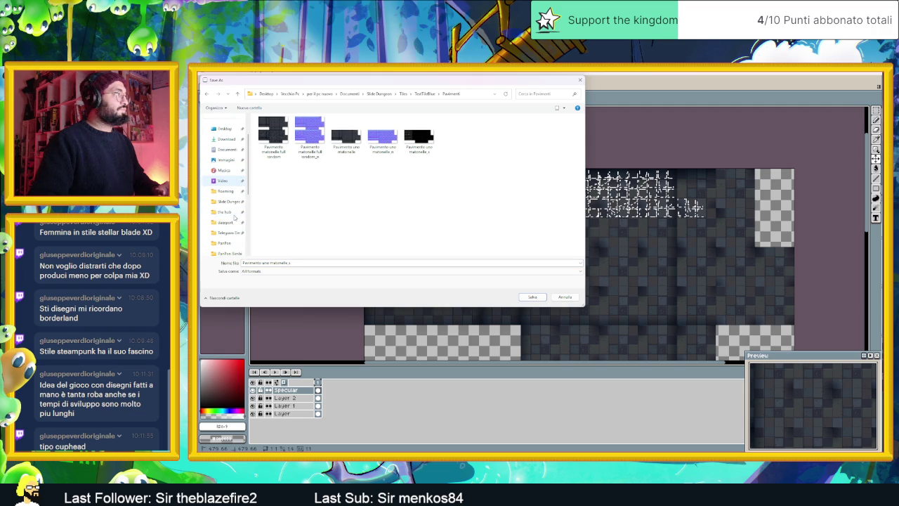
left_click(226, 202)
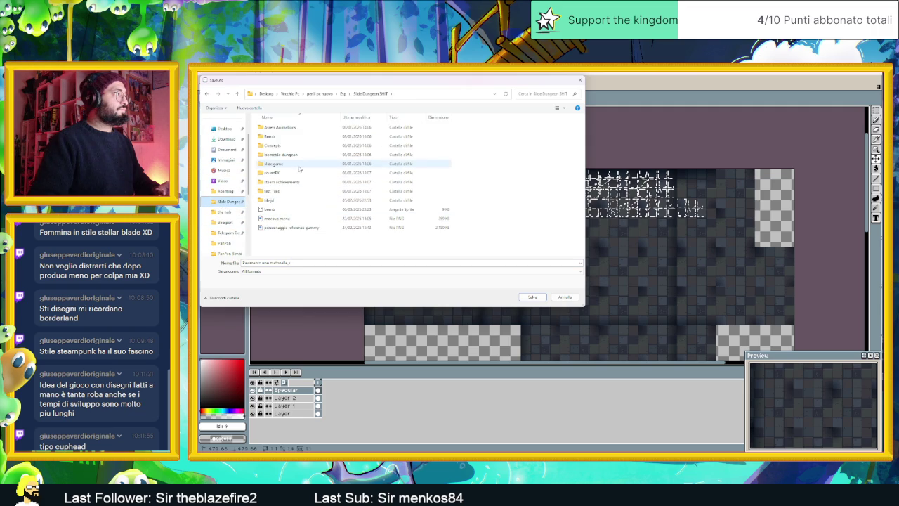
double_click(288, 190)
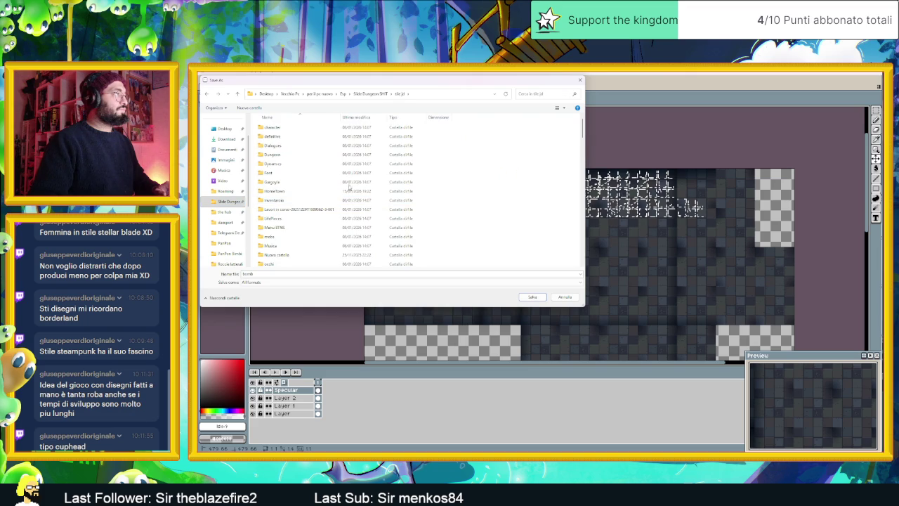
Browse the HomeTown and Rocce laterali folders in the save dialog
scroll(464, 173, "down", 1)
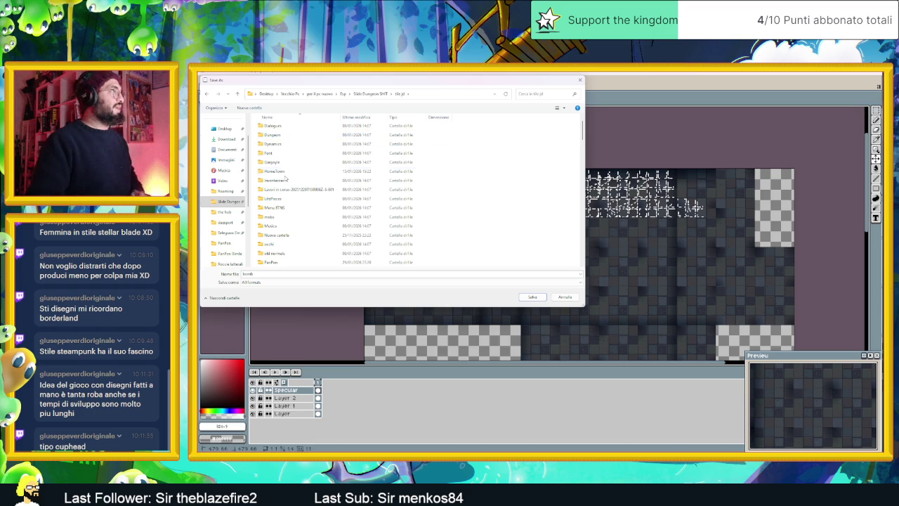
left_click(287, 172)
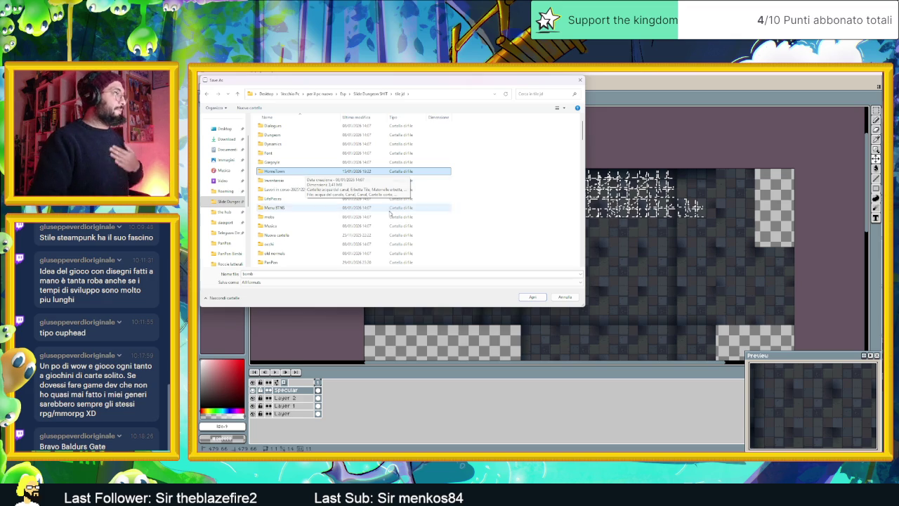
scroll(389, 223, "down", 1)
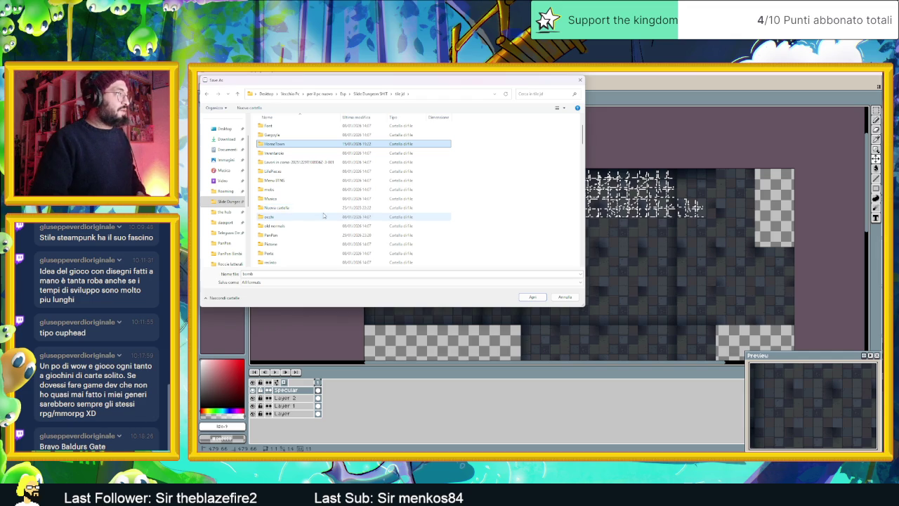
scroll(325, 228, "down", 1)
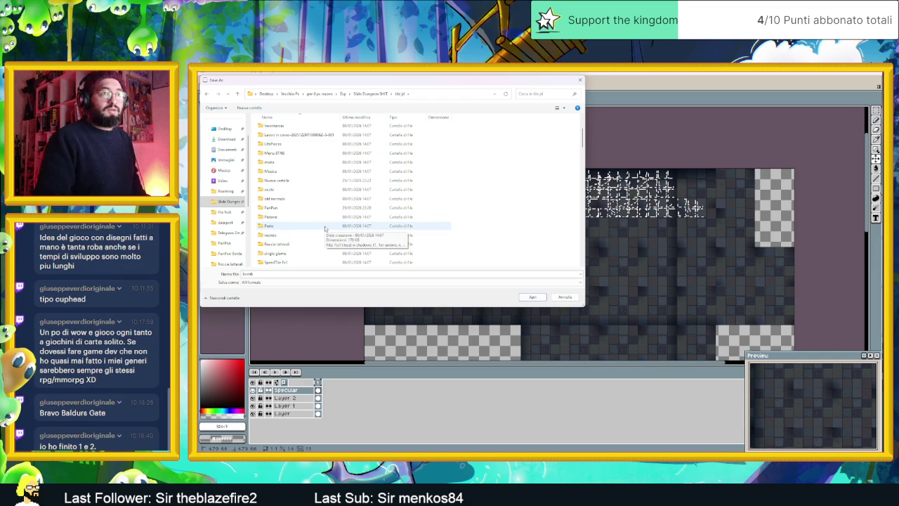
scroll(330, 239, "down", 2)
scroll(331, 242, "up", 1)
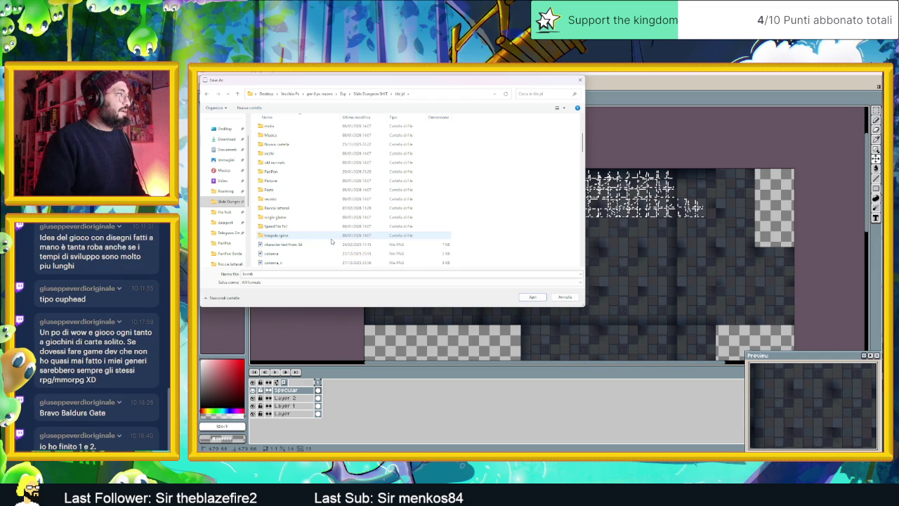
scroll(332, 242, "up", 1)
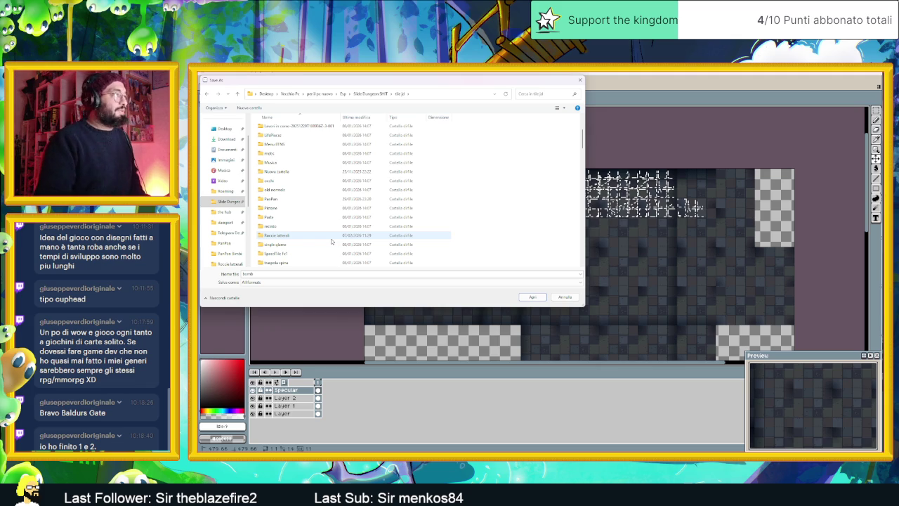
left_click(332, 239)
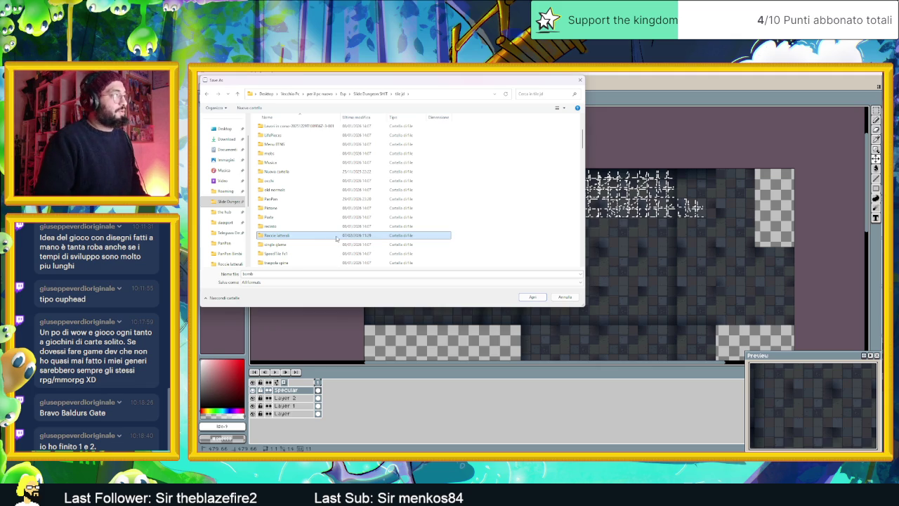
scroll(335, 239, "up", 1)
scroll(338, 236, "up", 2)
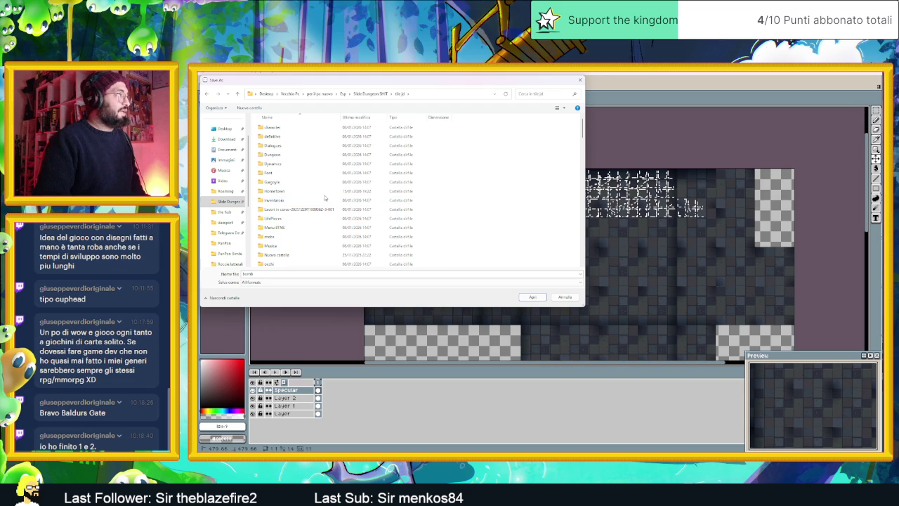
scroll(330, 231, "down", 5)
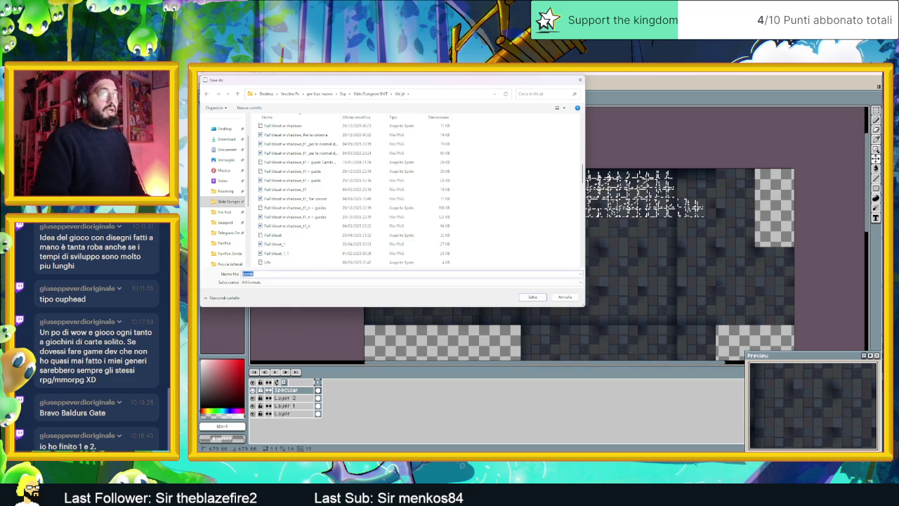
Save the tileset in aseprite format under the file name 'Pavimento Specular map'
left_click(271, 281)
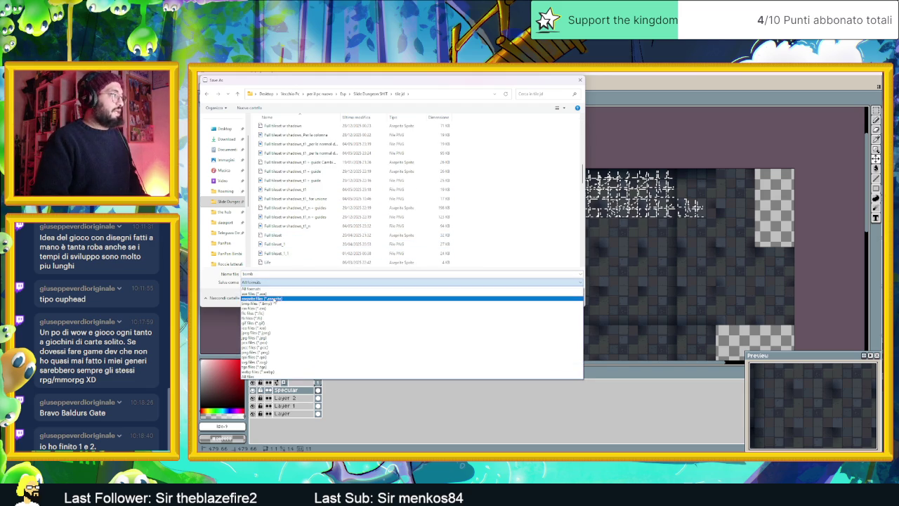
left_click(268, 284)
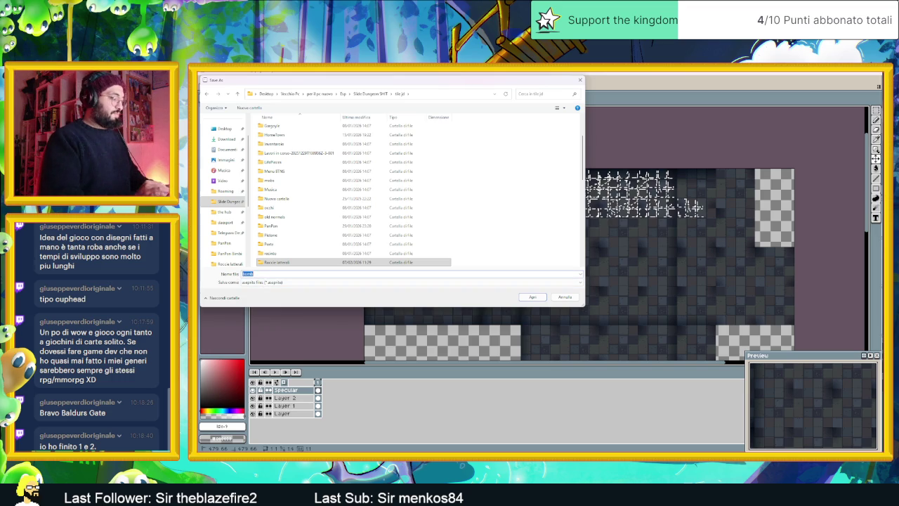
type("Pavimento")
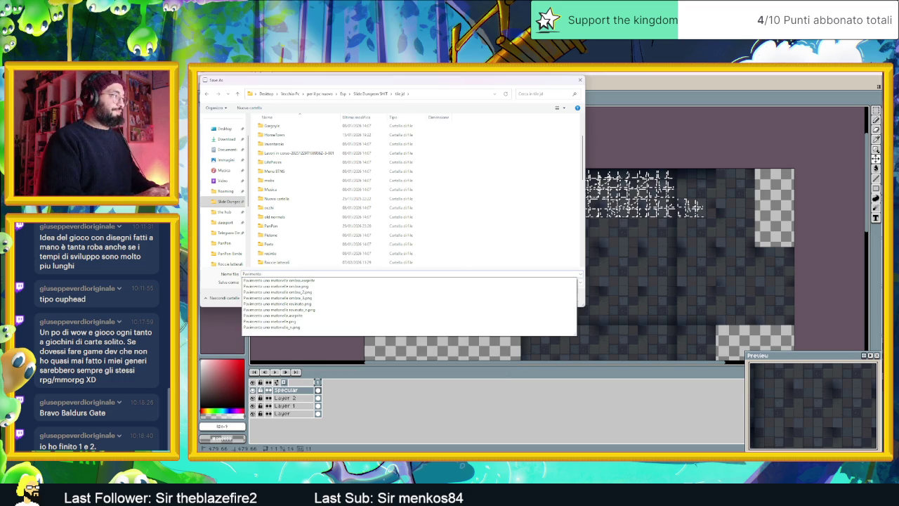
type(" Specular map")
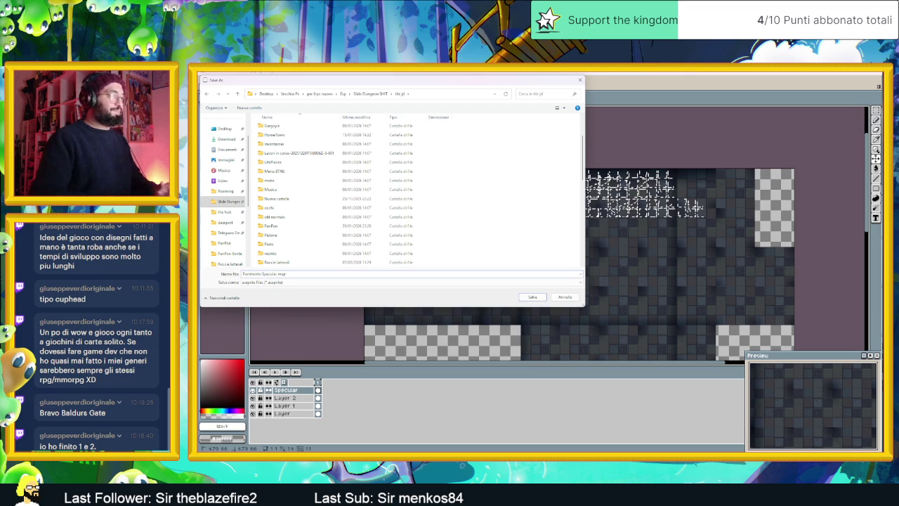
key("BackSpace")
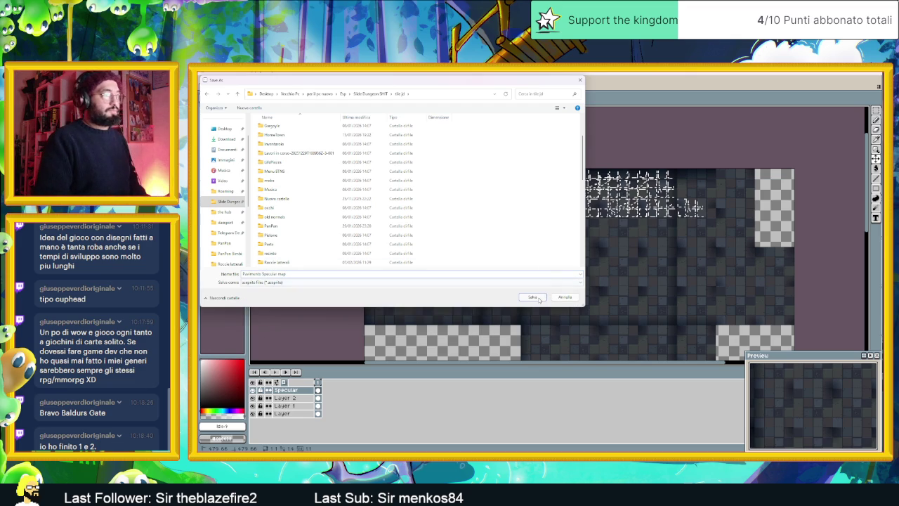
left_click(538, 298)
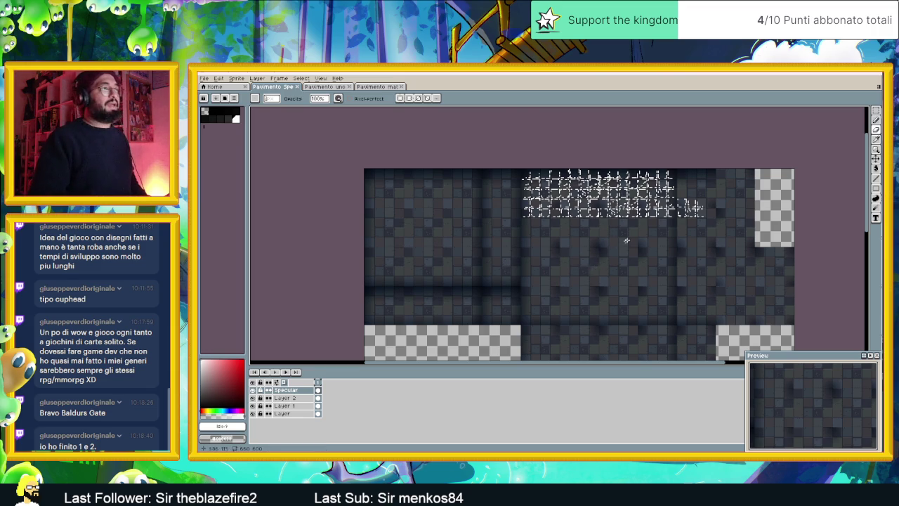
With the Line tool, draw a white highlight down a tile edge with a bottom edge
scroll(619, 242, "up", 2)
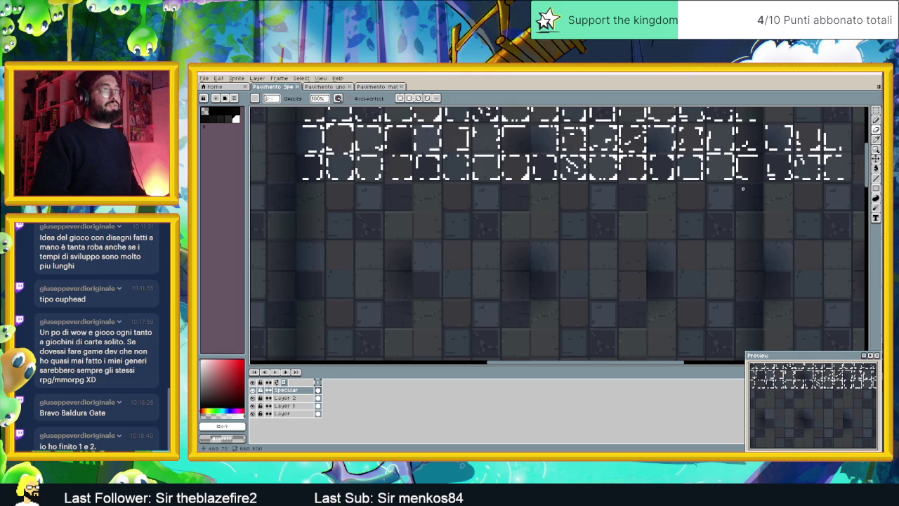
scroll(742, 189, "up", 1)
left_click(876, 179)
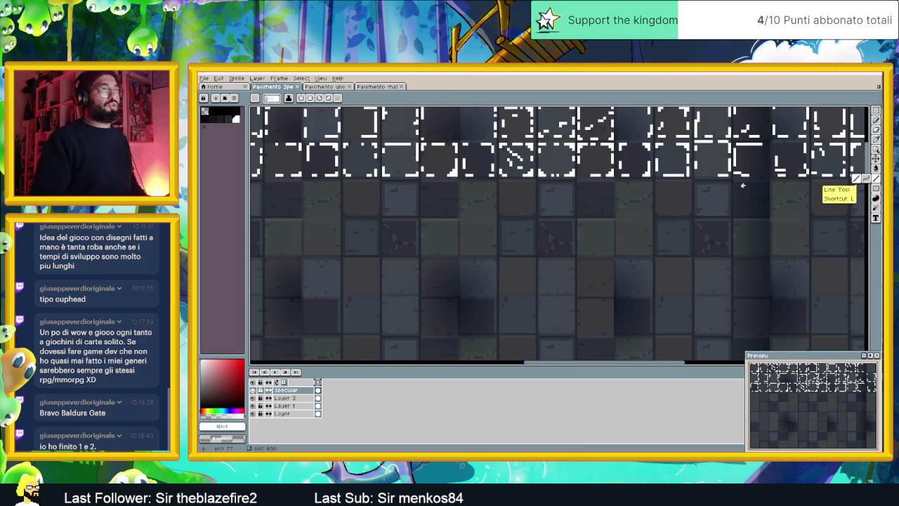
mouse_move(754, 183)
left_mouse_down()
mouse_move(737, 183)
mouse_move(735, 213)
left_mouse_up()
mouse_move(735, 214)
left_mouse_down()
mouse_move(749, 215)
mouse_move(719, 232)
mouse_move(758, 256)
left_mouse_up()
Add a single white highlight pixel and vertical and horizontal edge highlights on the tiles below
scroll(735, 223, "up", 1)
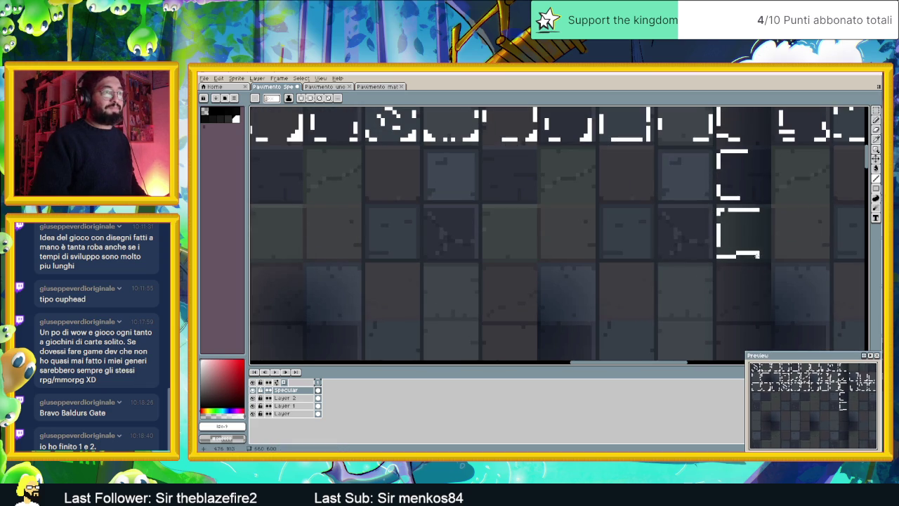
scroll(738, 217, "down", 1)
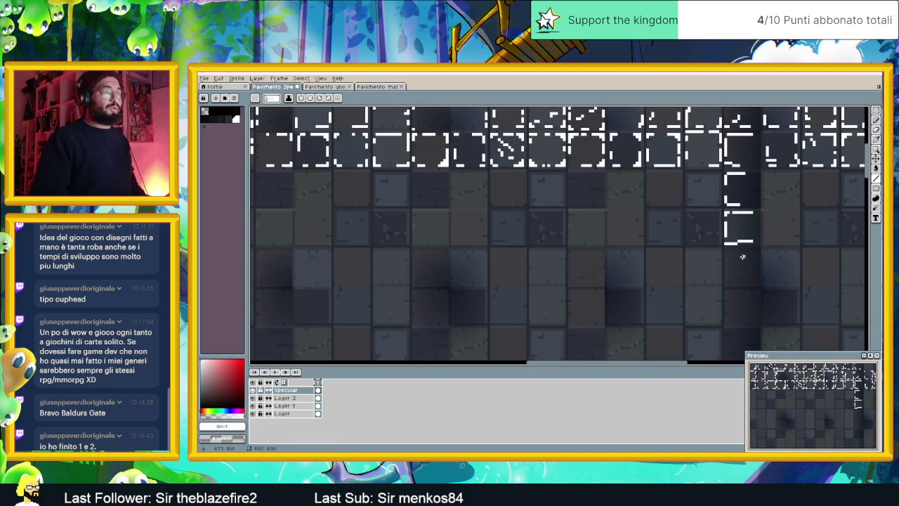
scroll(749, 264, "down", 1)
scroll(730, 246, "up", 1)
scroll(699, 224, "up", 1)
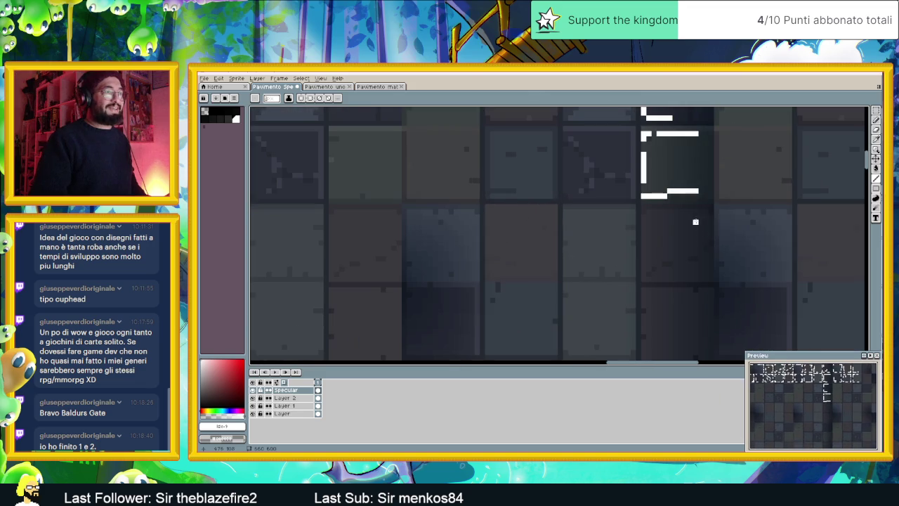
left_click(659, 212)
mouse_move(648, 229)
left_mouse_down()
mouse_move(649, 256)
mouse_move(694, 274)
left_mouse_up()
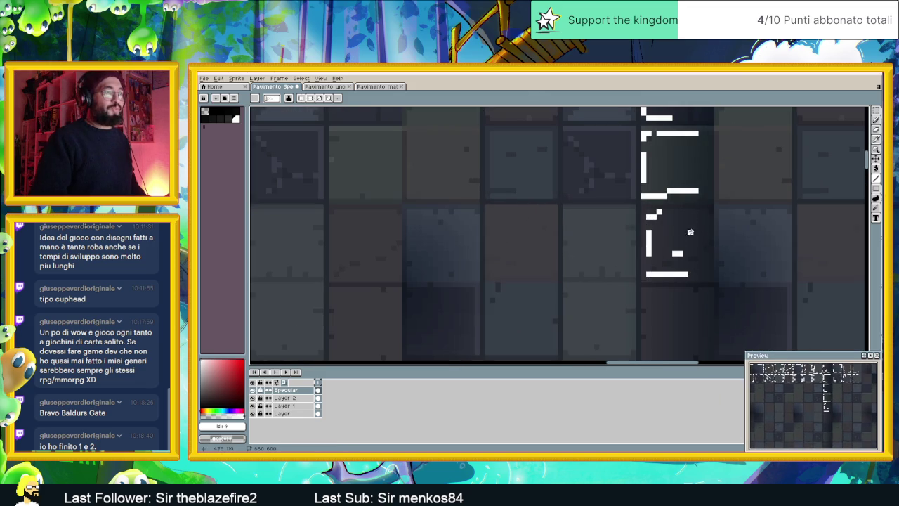
mouse_move(700, 270)
left_mouse_down()
mouse_move(632, 141)
mouse_move(618, 160)
mouse_move(590, 161)
mouse_move(575, 209)
mouse_move(620, 223)
left_mouse_up()
scroll(617, 186, "down", 2)
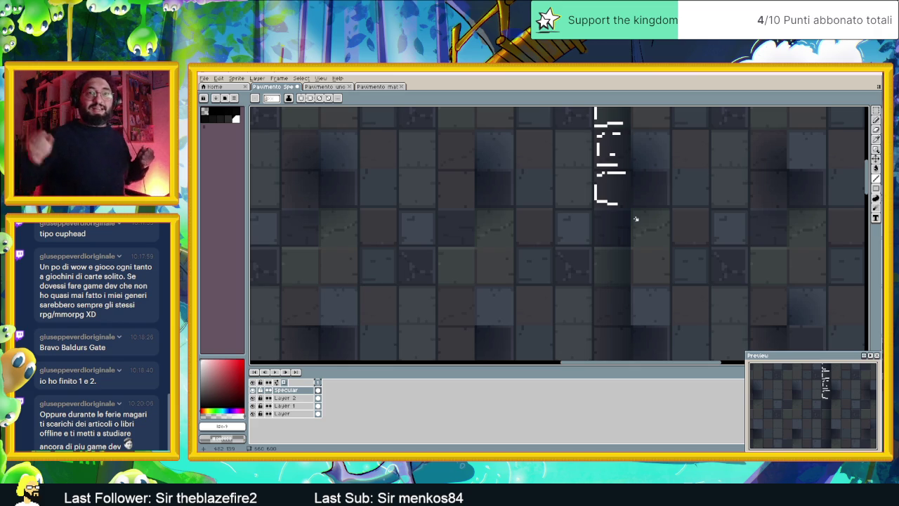
Draw white highlights along the next tile's top, left and bottom edges
scroll(636, 214, "up", 1)
scroll(629, 210, "up", 1)
mouse_move(641, 202)
left_mouse_down()
mouse_move(562, 201)
mouse_move(520, 237)
left_mouse_up()
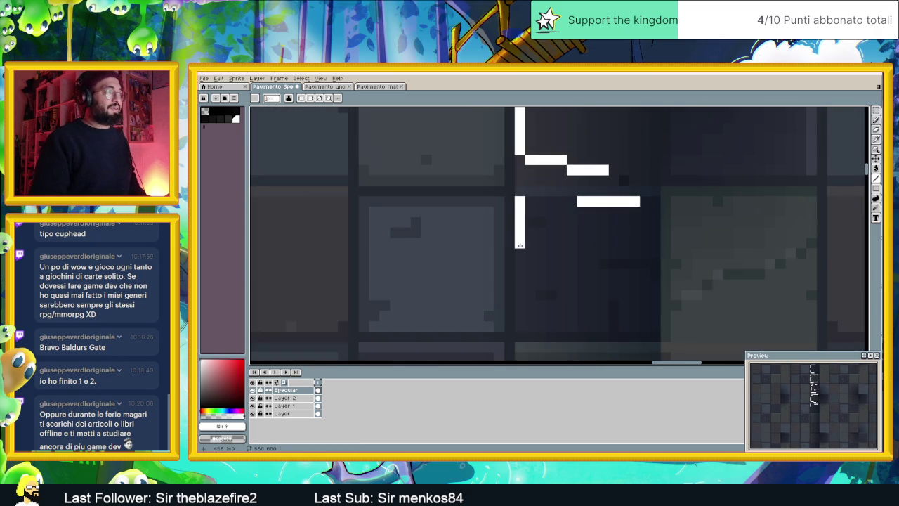
left_click_drag(520, 202, 537, 201)
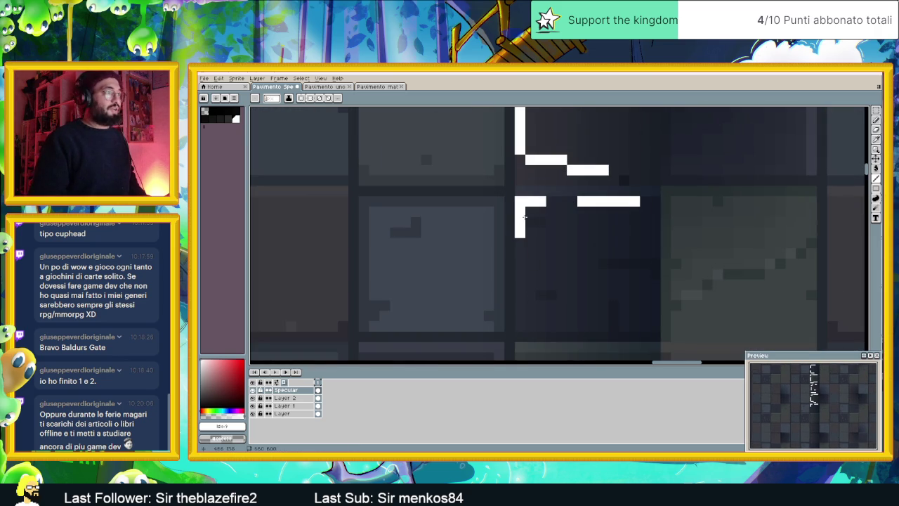
mouse_move(520, 284)
left_mouse_down()
mouse_move(521, 325)
mouse_move(557, 325)
left_mouse_up()
left_click(530, 317)
Paint white highlights along the edges of the following tile down the column
scroll(604, 327, "down", 1)
scroll(615, 341, "down", 2)
scroll(592, 243, "down", 1)
scroll(597, 246, "up", 2)
scroll(596, 250, "down", 1)
scroll(596, 251, "up", 1)
scroll(583, 232, "up", 1)
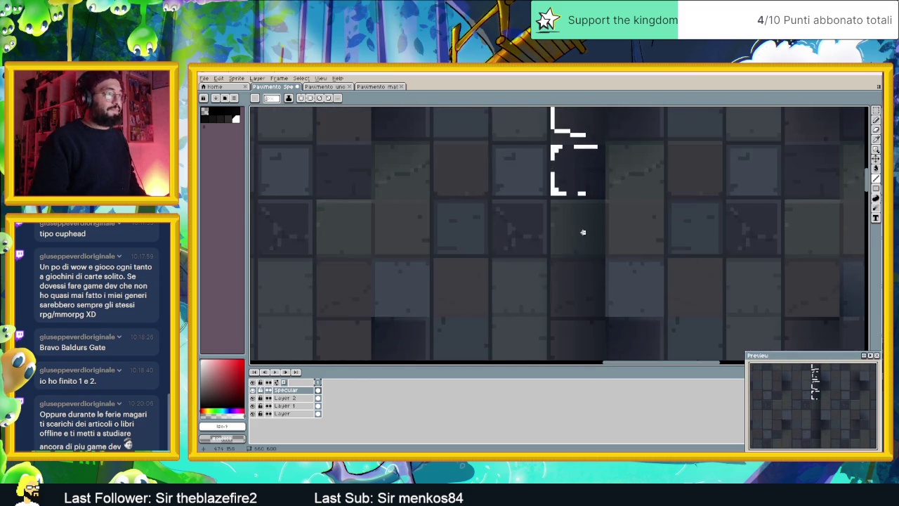
scroll(587, 208, "up", 1)
mouse_move(596, 201)
left_mouse_down()
mouse_move(513, 201)
mouse_move(517, 302)
mouse_move(555, 301)
left_mouse_up()
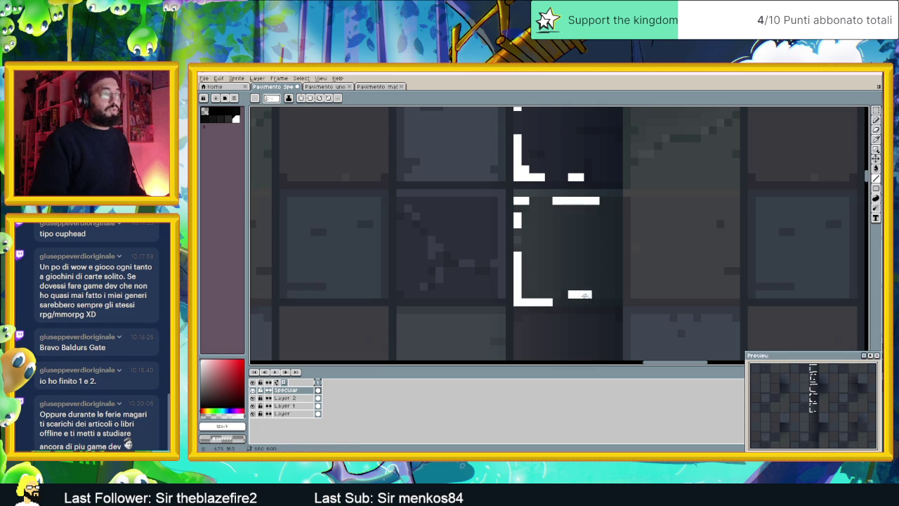
Add a horizontal highlight bar, an L-shaped corner stroke, a dot and a short bar
scroll(541, 283, "down", 1)
scroll(564, 260, "down", 1)
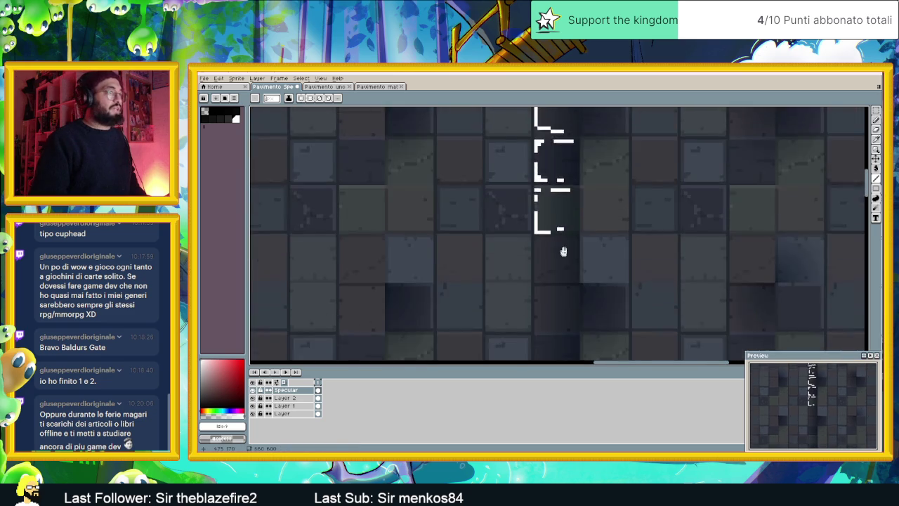
scroll(564, 260, "up", 1)
scroll(564, 259, "up", 1)
mouse_move(582, 208)
left_mouse_down()
mouse_move(491, 208)
mouse_move(475, 218)
mouse_move(475, 284)
left_mouse_up()
mouse_move(475, 322)
left_mouse_down()
mouse_move(457, 268)
mouse_move(456, 289)
mouse_move(536, 289)
left_mouse_up()
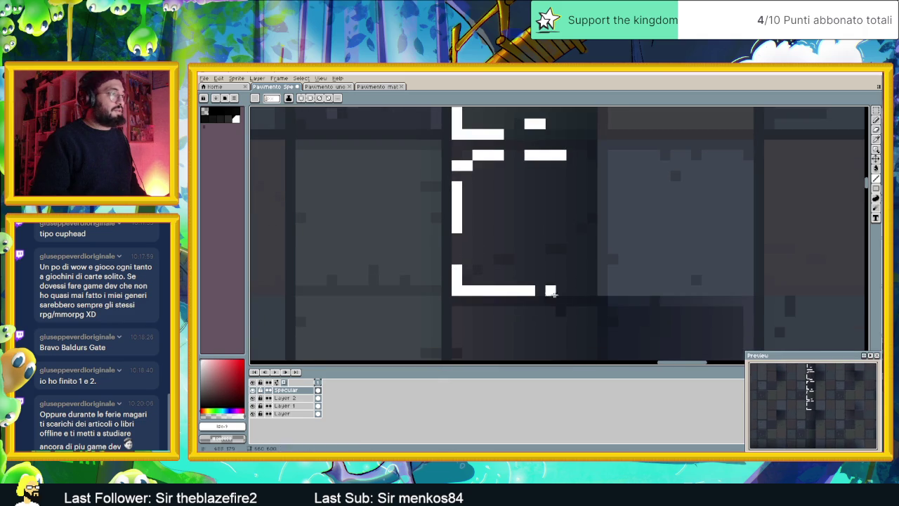
left_click(561, 290)
left_click_drag(519, 248, 499, 249)
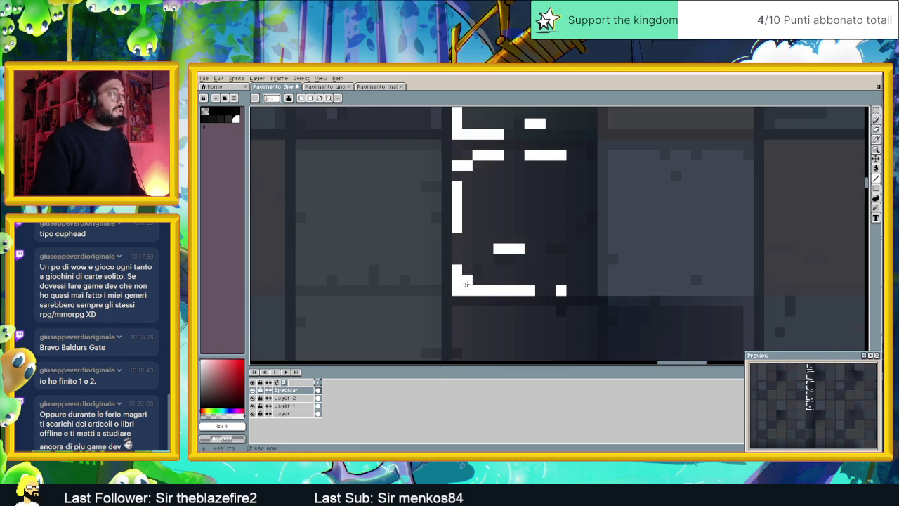
Finish the column with more highlight bars, a dot, a small white square and a corner stroke
scroll(491, 246, "down", 2)
left_click_drag(499, 198, 471, 198)
left_click(459, 199)
mouse_move(451, 241)
left_mouse_down()
mouse_move(470, 300)
mouse_move(521, 300)
left_mouse_up()
left_click(490, 300)
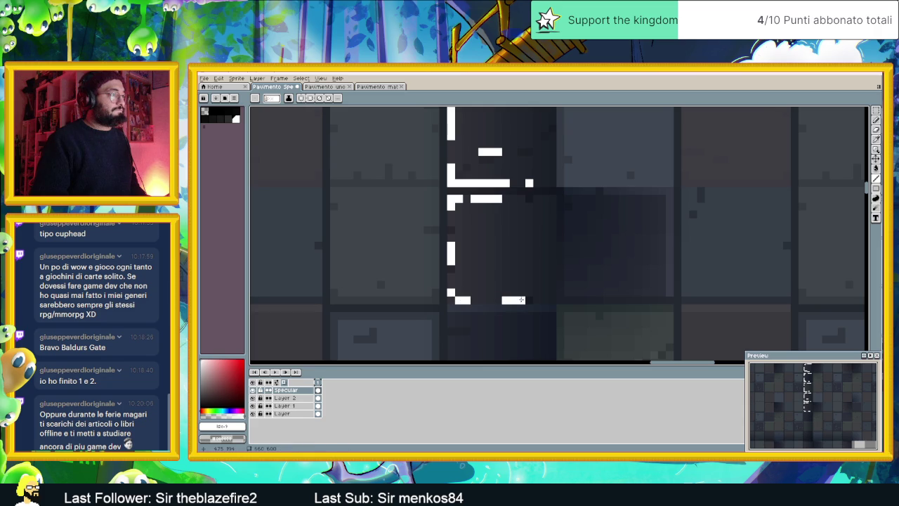
scroll(482, 261, "down", 3)
scroll(480, 225, "up", 2)
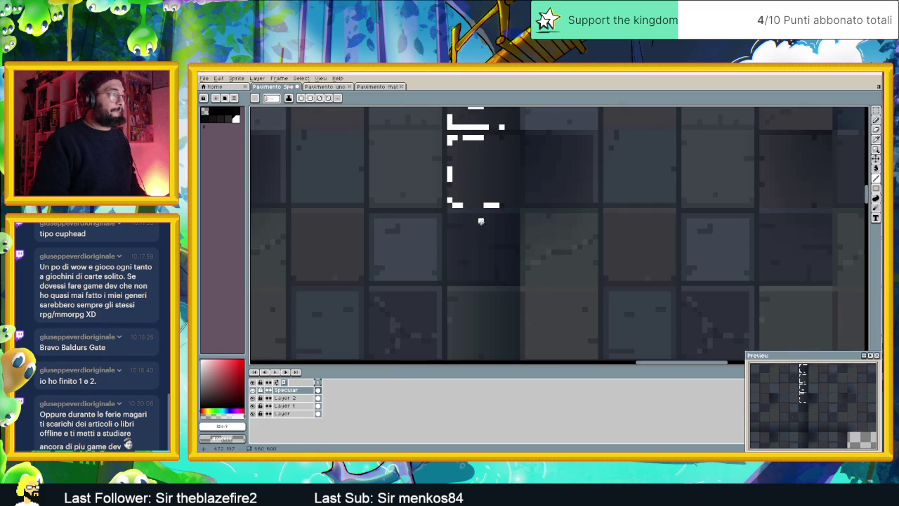
mouse_move(505, 216)
left_mouse_down()
mouse_move(450, 225)
mouse_move(489, 217)
mouse_move(455, 277)
mouse_move(506, 279)
left_mouse_up()
scroll(506, 279, "down", 1)
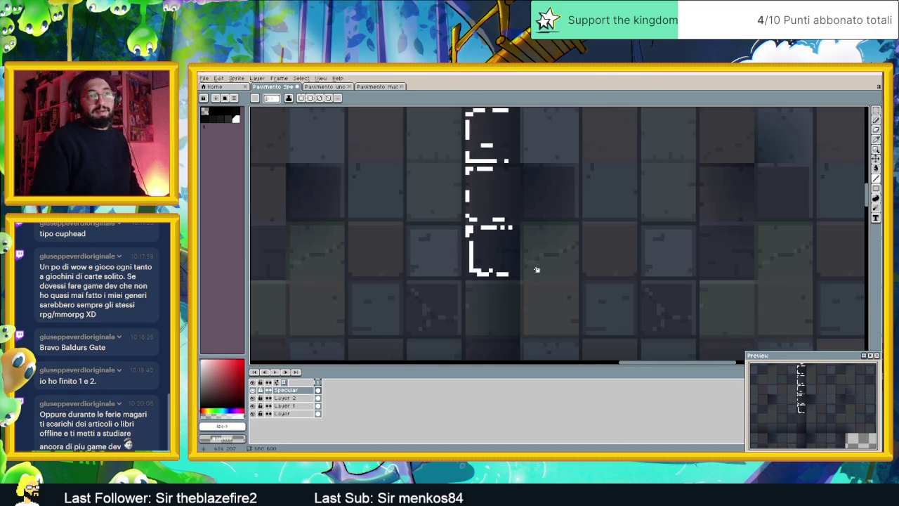
scroll(534, 269, "down", 1)
scroll(516, 269, "down", 1)
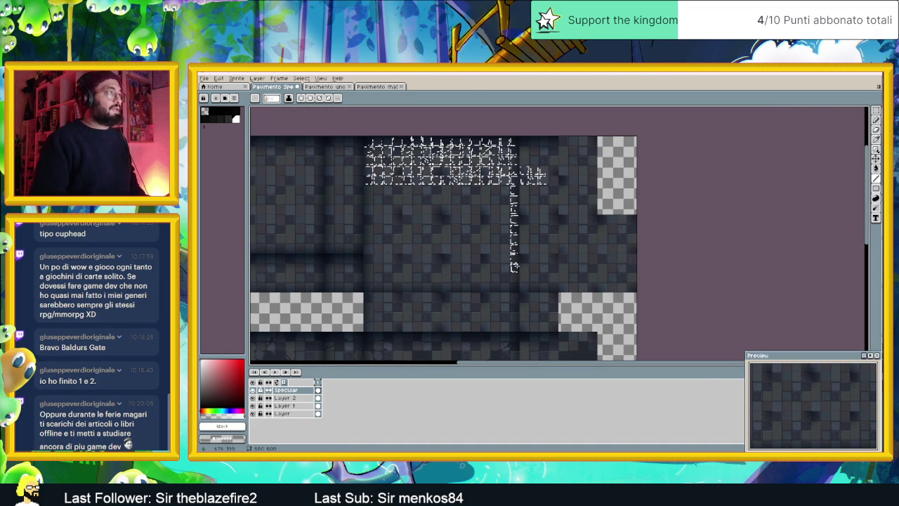
Save Pavimento Specular map.aseprite with the new highlights and switch to the Godot editor
key("ctrl+s")
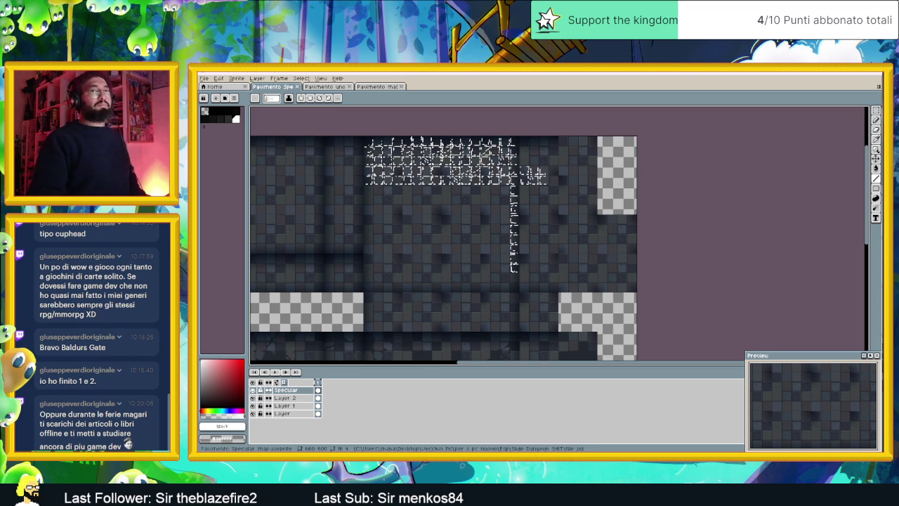
scroll(486, 146, "up", 3)
scroll(486, 146, "down", 2)
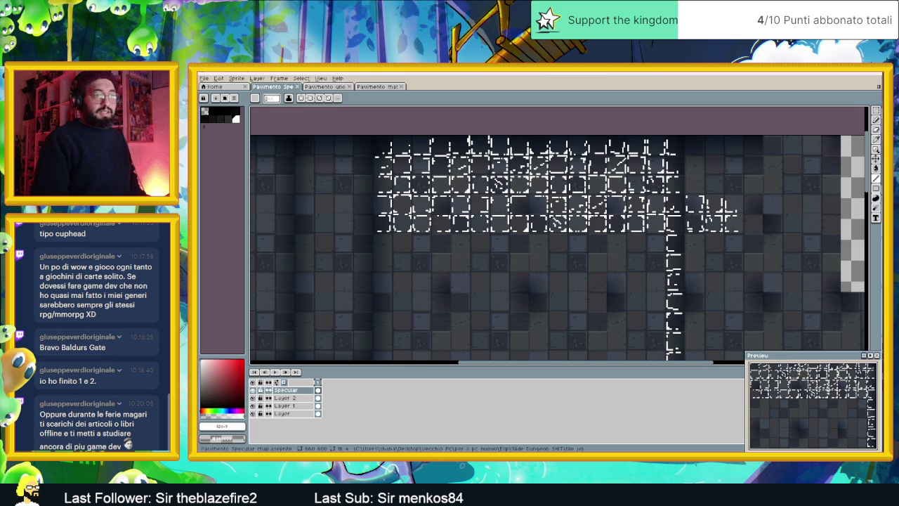
key("alt+Tab")
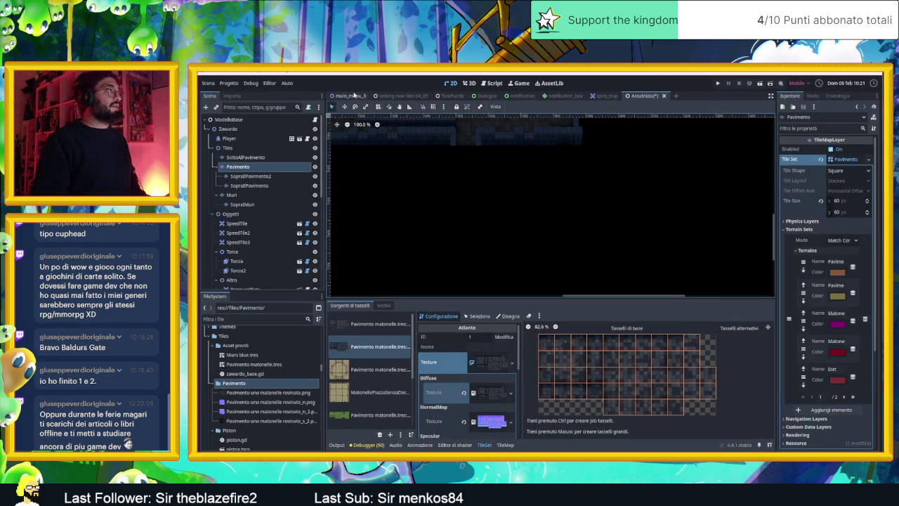
Run the 'testing new tiles 04_05' scene, move into another room, and enlarge the game view
left_click(399, 96)
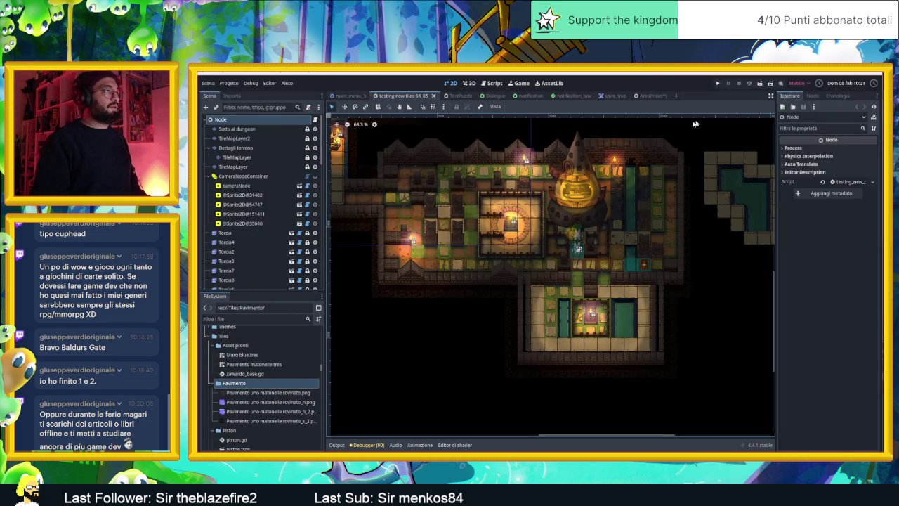
key("ctrl+s")
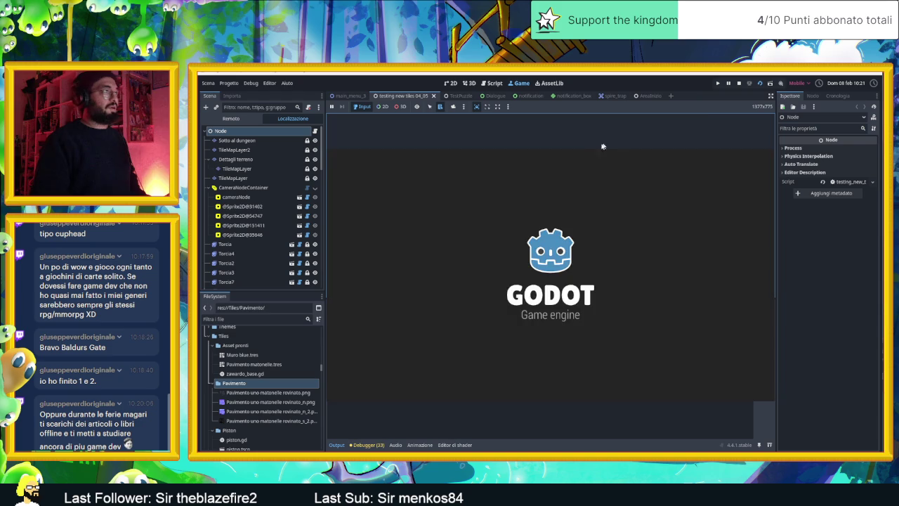
key("e")
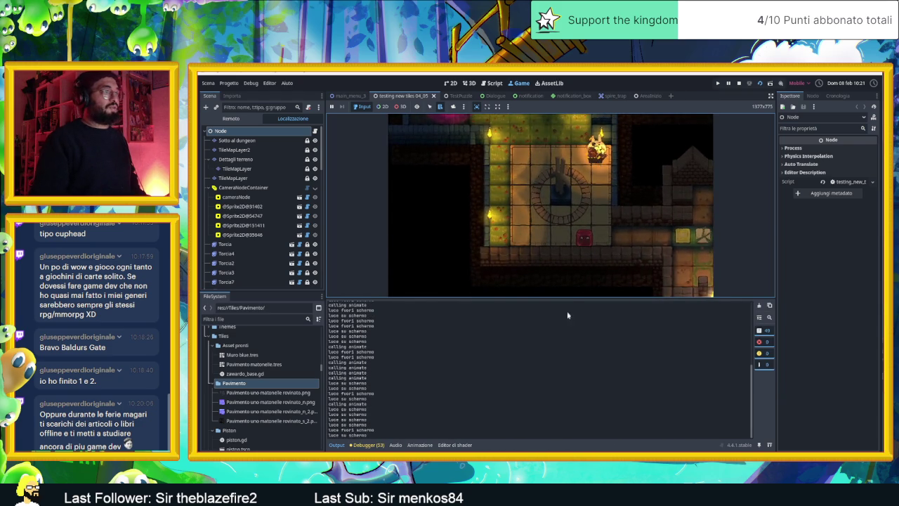
left_click_drag(571, 302, 583, 369)
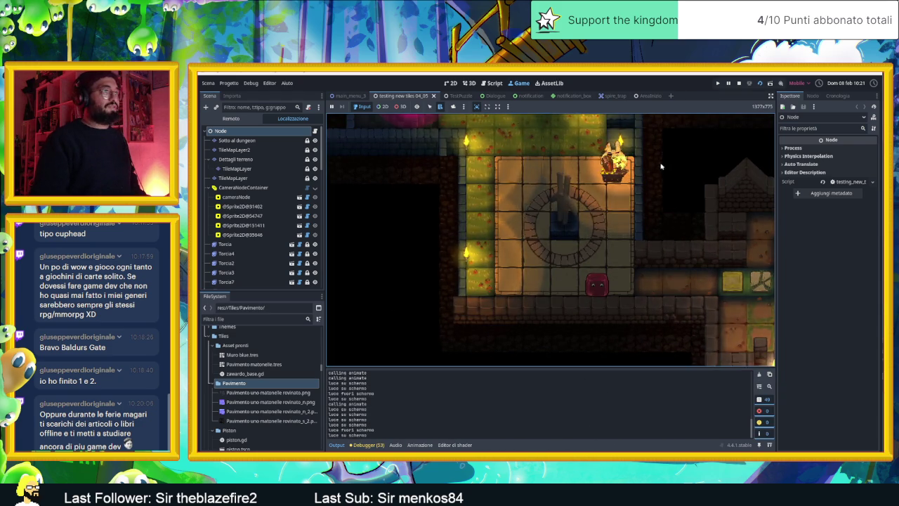